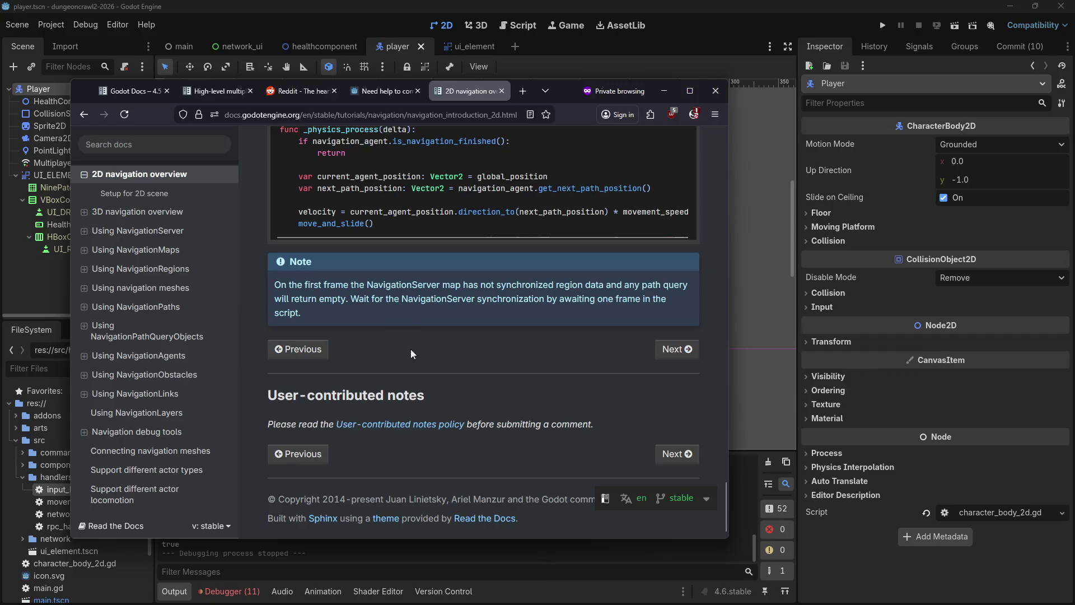
Step: Read the GDScript example on the 2D navigation docs page, then bring back the Godot player scene
{"action": "scroll", "coordinate": [406, 367], "scroll_direction": "down", "scroll_amount": 5}
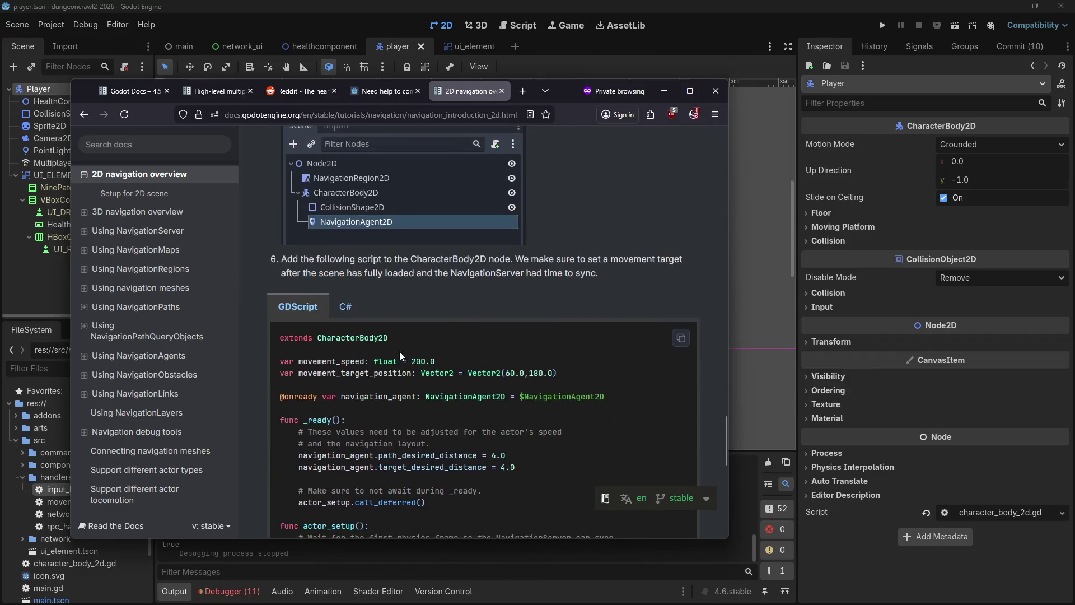
{"action": "scroll", "coordinate": [385, 315], "scroll_direction": "down", "scroll_amount": 1}
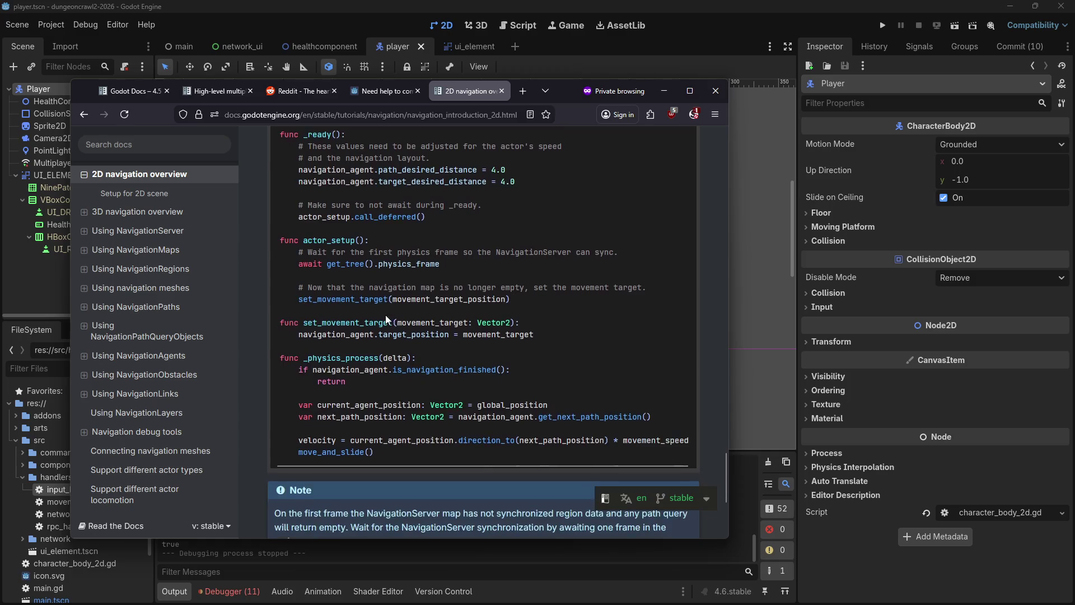
{"action": "scroll", "coordinate": [388, 311], "scroll_direction": "up", "scroll_amount": 2}
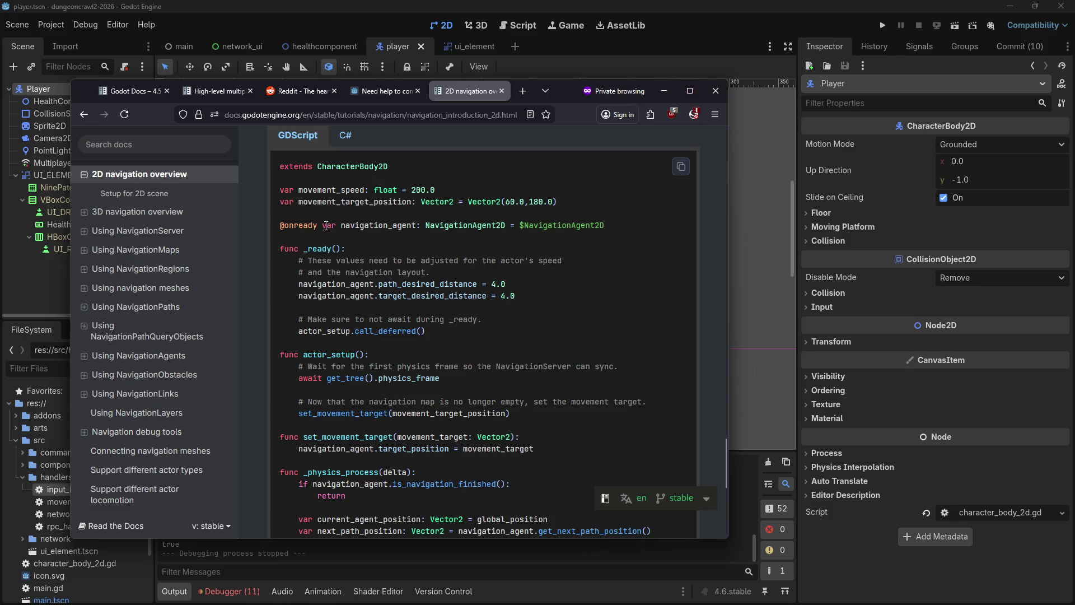
{"action": "left_click", "coordinate": [738, 207]}
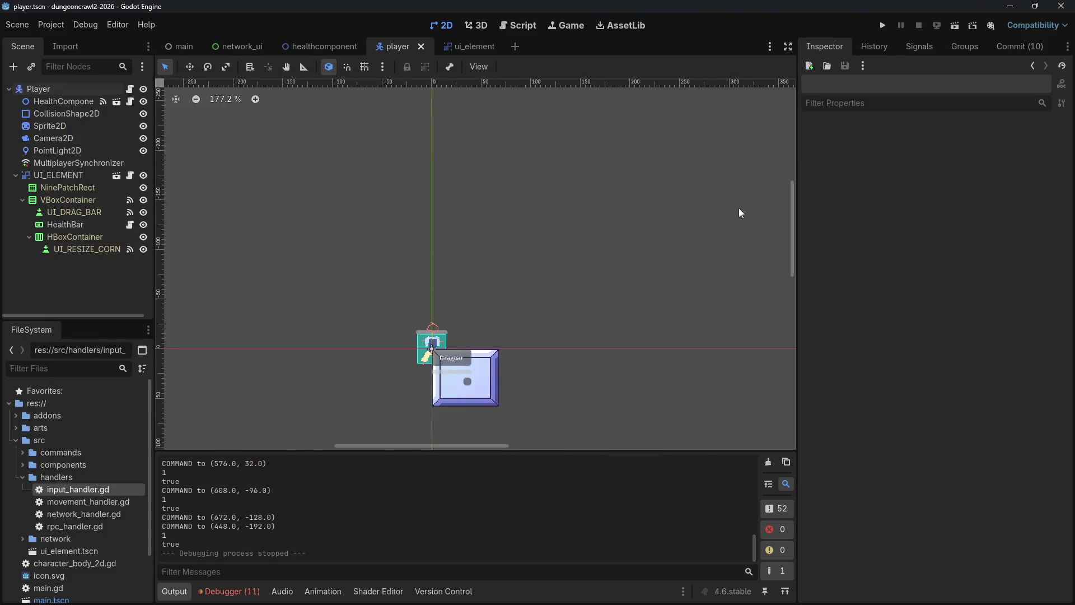
Step: Add a NavigationAgent2D child node under Player and collapse the UI_ELEMENT branch
{"action": "right_click", "coordinate": [61, 87]}
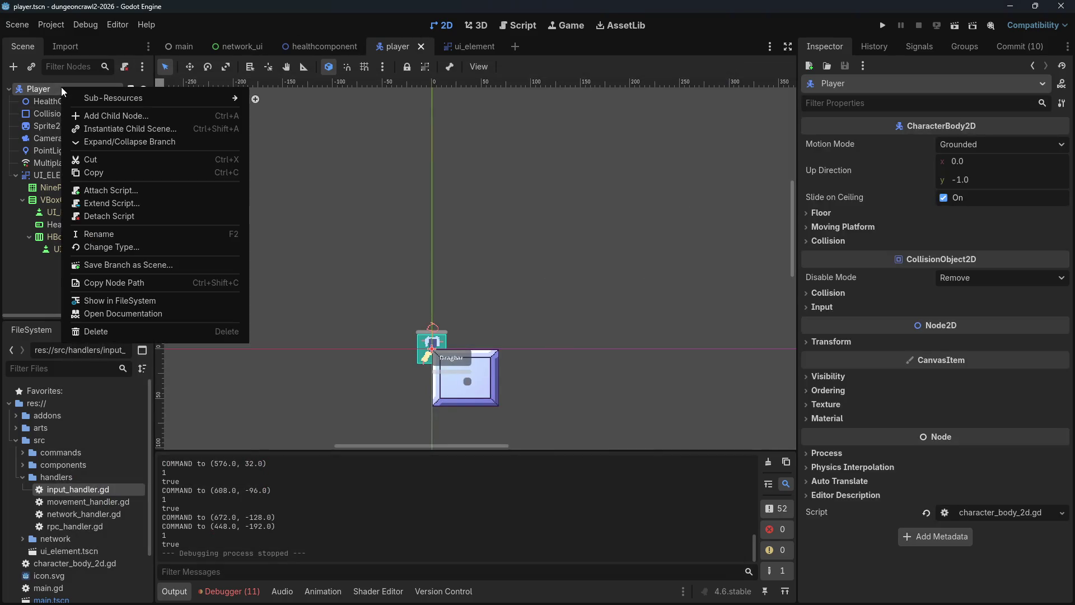
{"action": "left_click", "coordinate": [133, 111]}
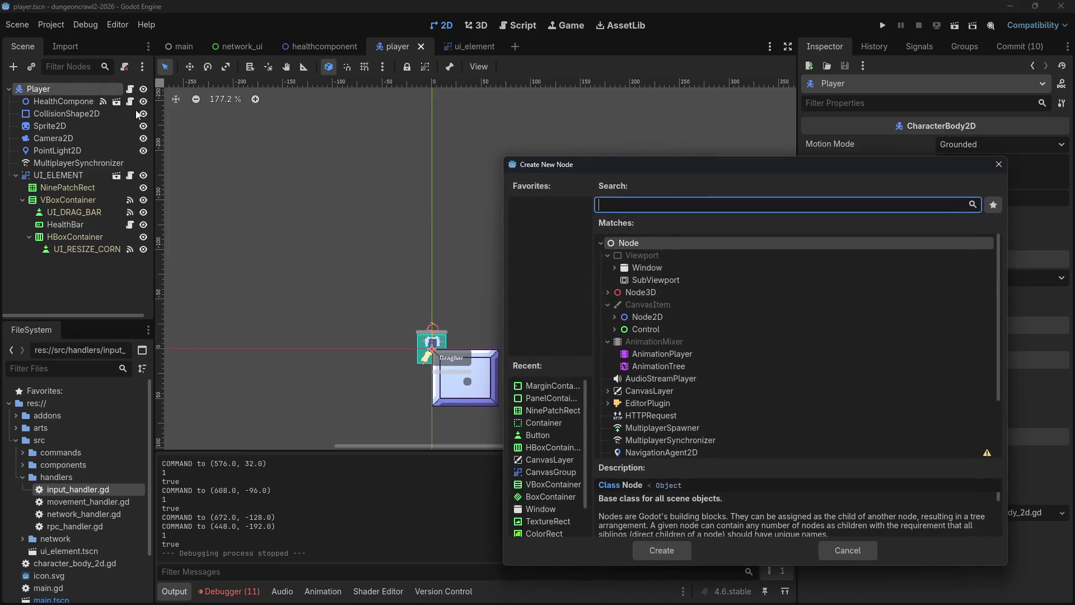
{"action": "type", "text": "NavigationAgent"}
{"action": "double_click", "coordinate": [637, 257]}
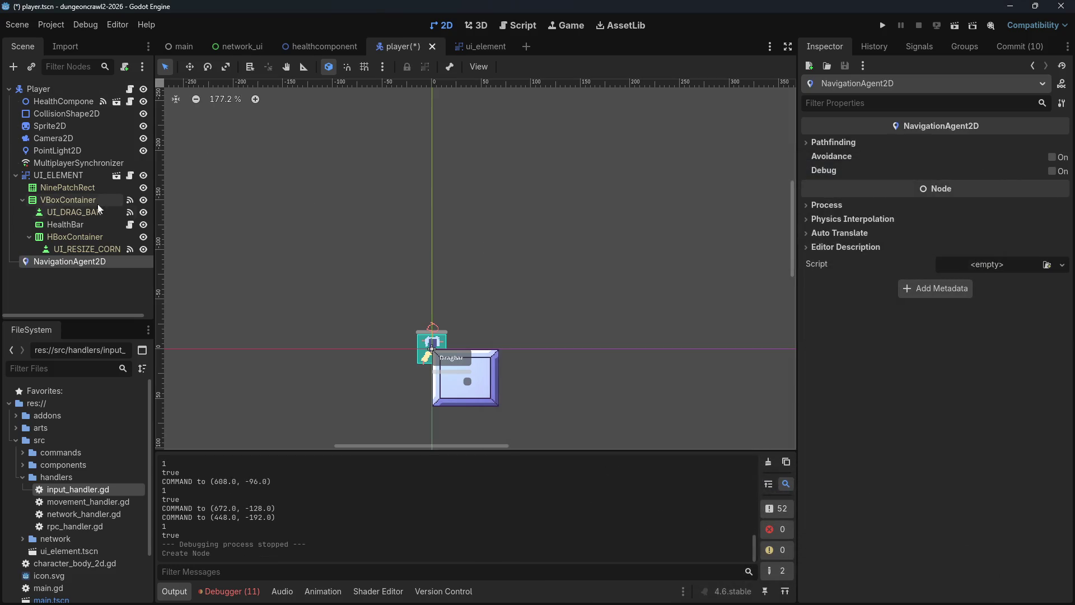
{"action": "left_click", "coordinate": [16, 175]}
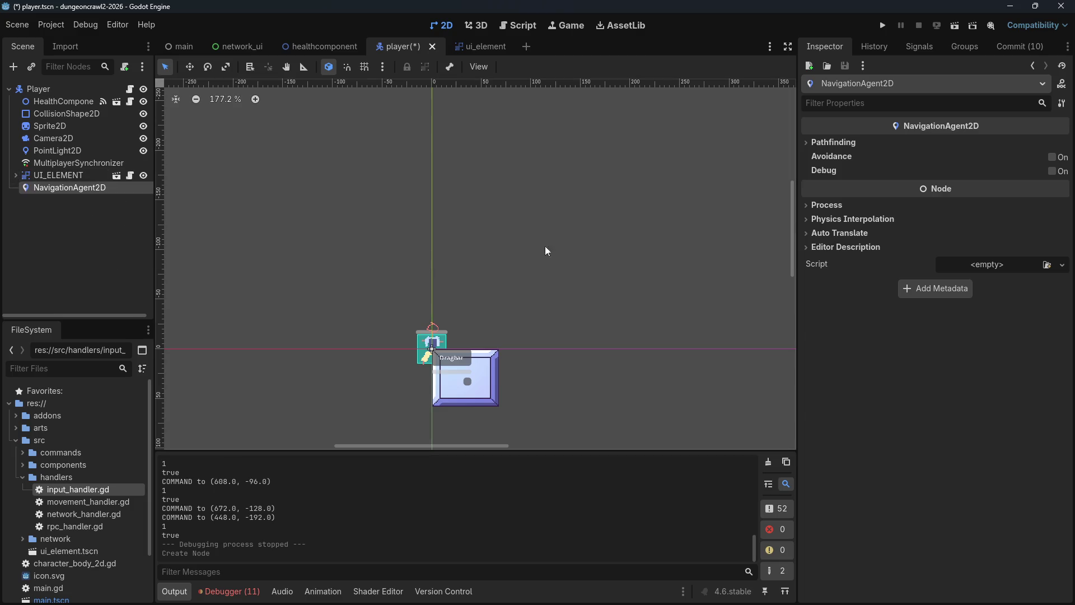
{"action": "key", "text": "alt+Tab"}
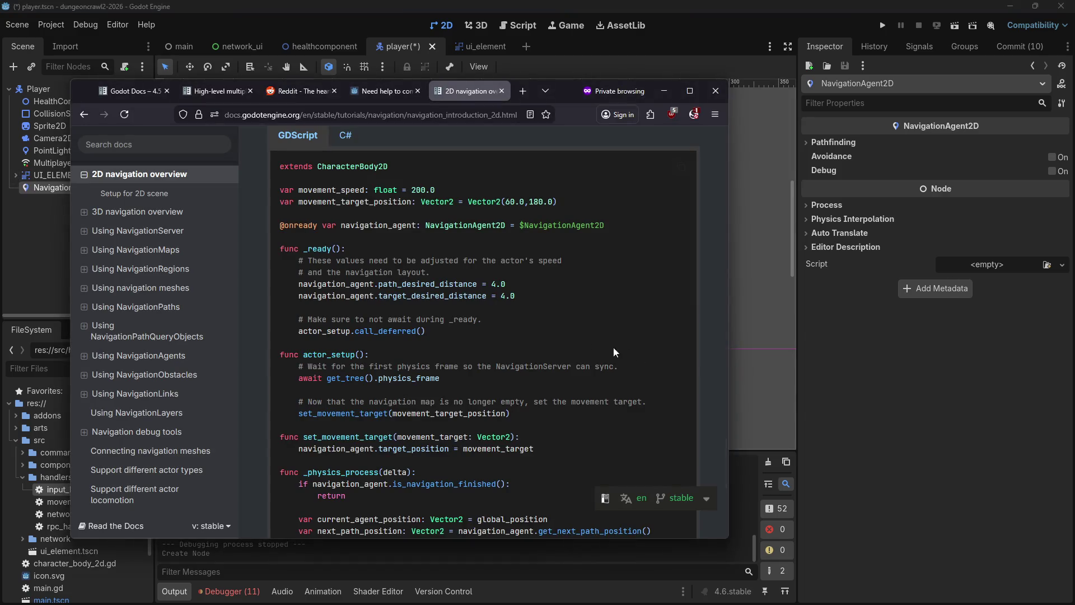
{"action": "scroll", "coordinate": [390, 309], "scroll_direction": "up", "scroll_amount": 6}
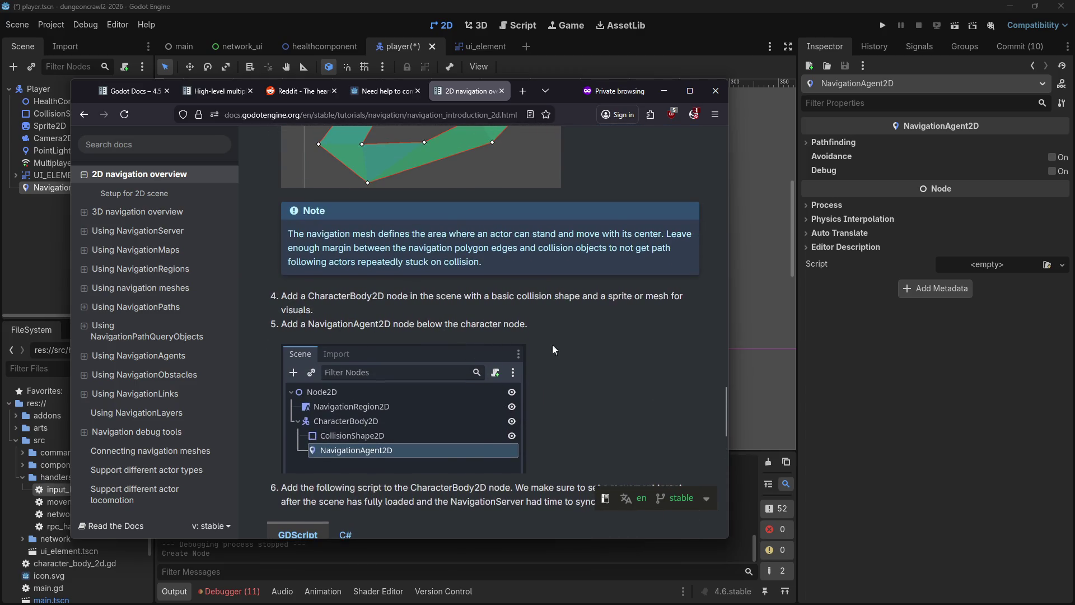
{"action": "scroll", "coordinate": [448, 465], "scroll_direction": "down", "scroll_amount": 4}
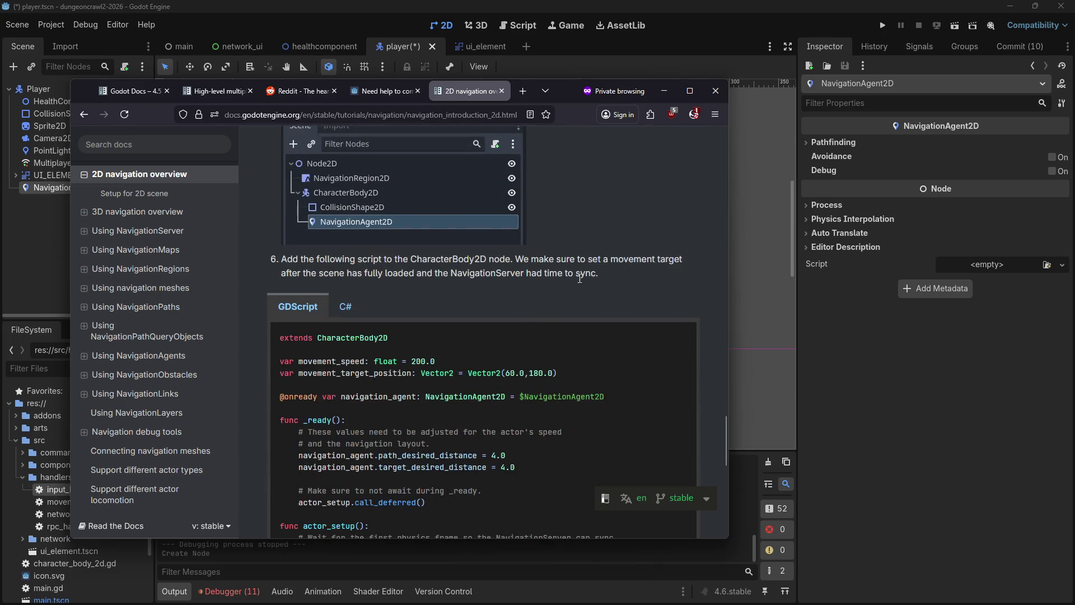
{"action": "scroll", "coordinate": [580, 278], "scroll_direction": "down", "scroll_amount": 3}
{"action": "scroll", "coordinate": [535, 328], "scroll_direction": "down", "scroll_amount": 1}
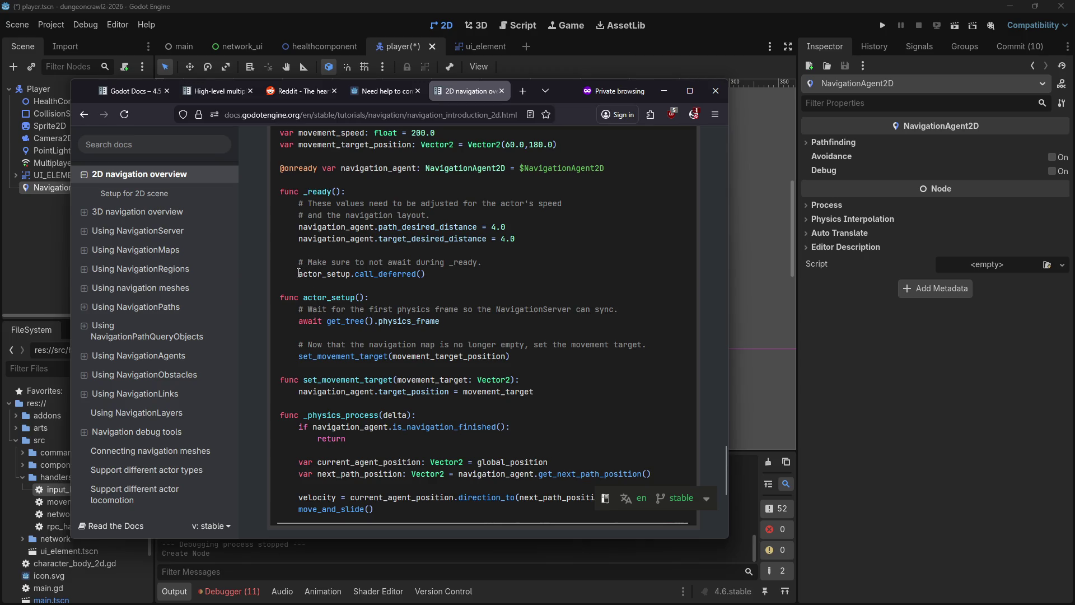
{"action": "scroll", "coordinate": [428, 291], "scroll_direction": "down", "scroll_amount": 1}
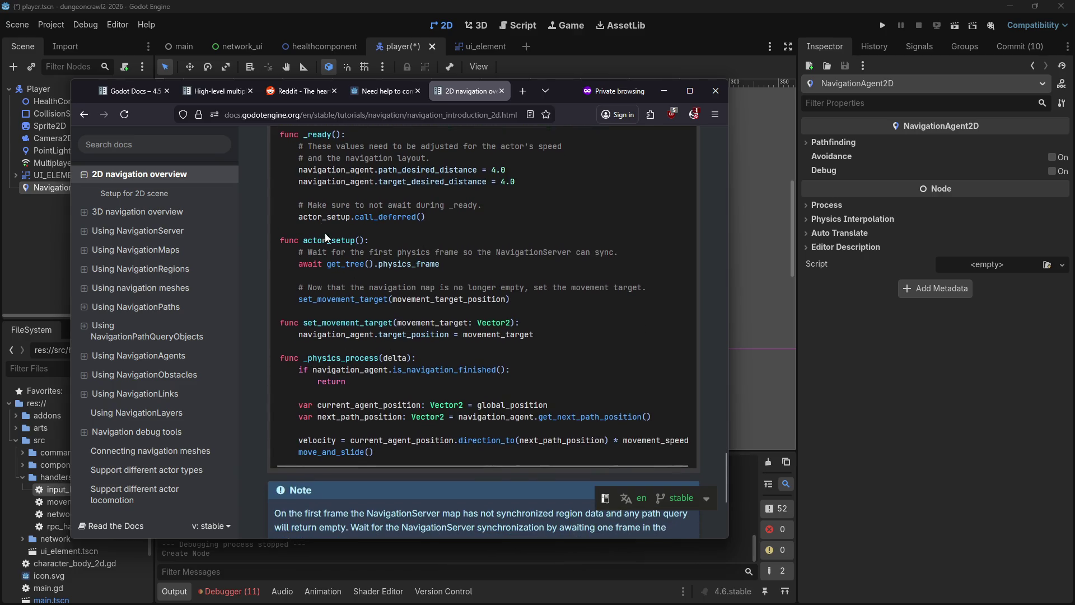
{"action": "scroll", "coordinate": [390, 241], "scroll_direction": "up", "scroll_amount": 1}
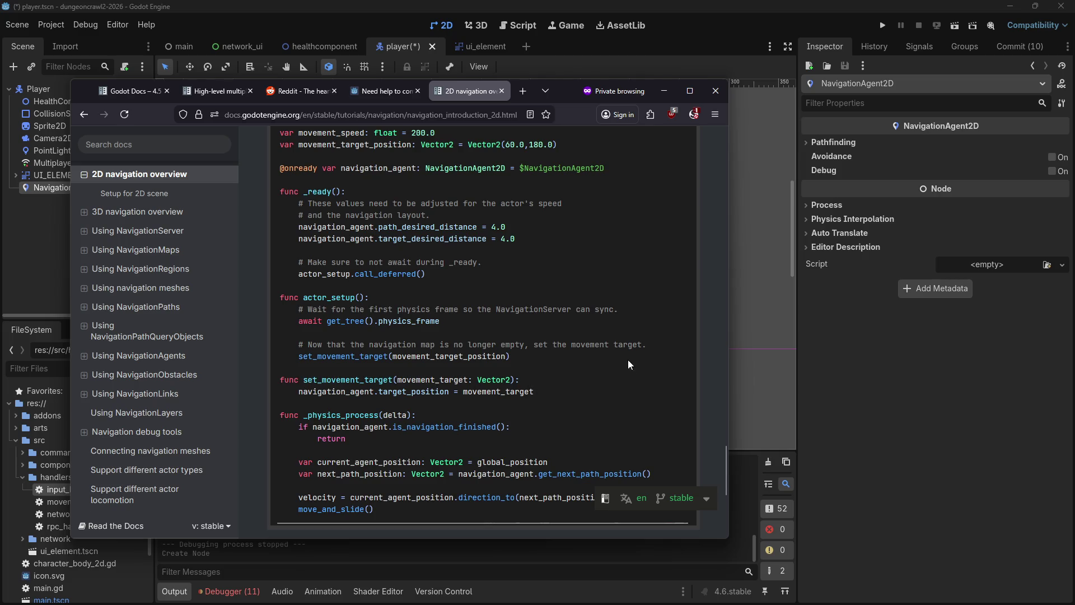
{"action": "left_click", "coordinate": [939, 450]}
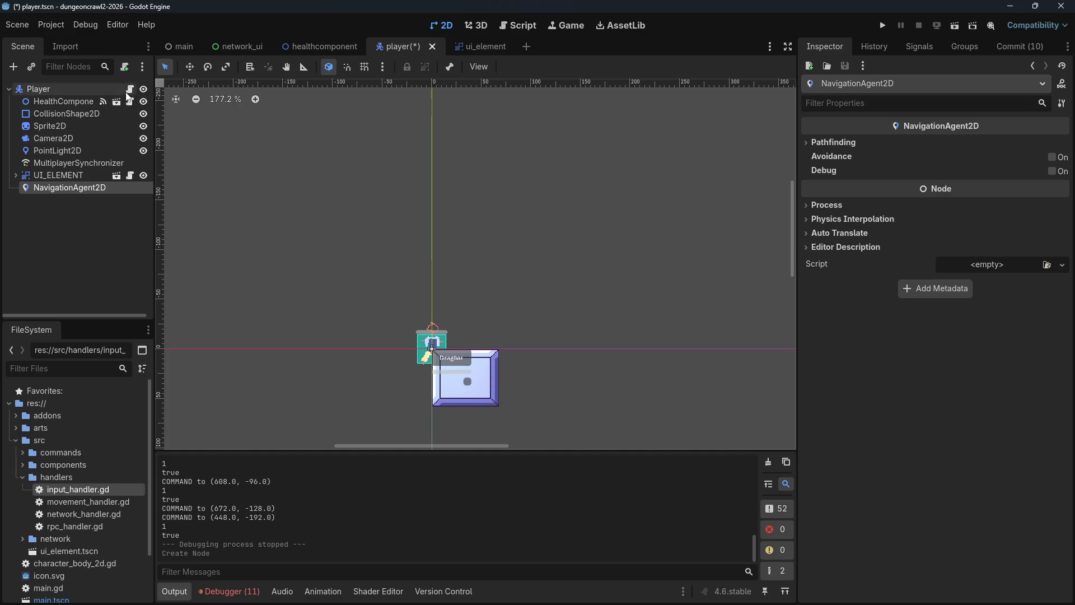
Step: Open character_body_2d.gd and compare its _ready code against the navigation docs example
{"action": "left_click", "coordinate": [130, 89]}
{"action": "scroll", "coordinate": [430, 275], "scroll_direction": "down", "scroll_amount": 1}
{"action": "scroll", "coordinate": [430, 275], "scroll_direction": "down", "scroll_amount": 4}
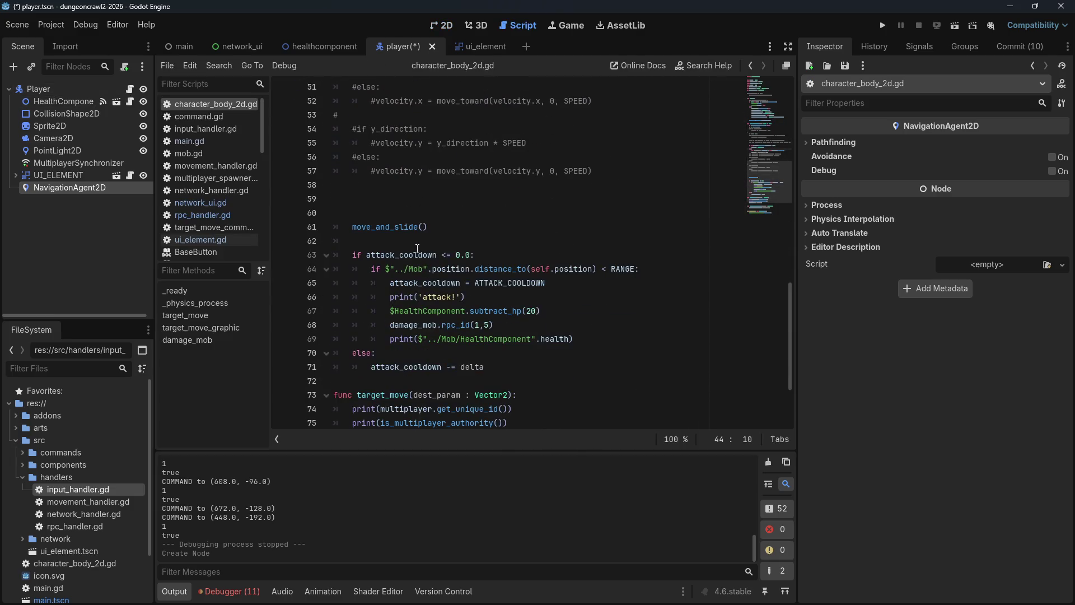
{"action": "scroll", "coordinate": [417, 248], "scroll_direction": "up", "scroll_amount": 7}
{"action": "key", "text": "alt+Tab"}
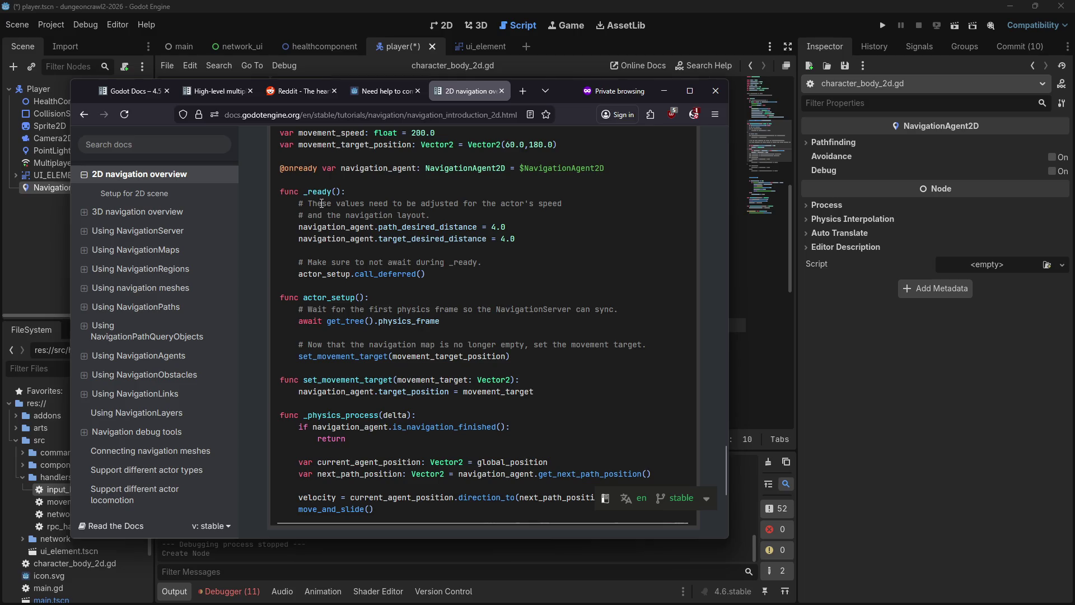
{"action": "left_click", "coordinate": [900, 442]}
{"action": "scroll", "coordinate": [467, 235], "scroll_direction": "up", "scroll_amount": 6}
{"action": "scroll", "coordinate": [467, 235], "scroll_direction": "down", "scroll_amount": 2}
{"action": "scroll", "coordinate": [467, 236], "scroll_direction": "up", "scroll_amount": 1}
Step: Append actor_setup().call_deferred() after the add_child line at the end of _ready
{"action": "left_click", "coordinate": [572, 303]}
{"action": "key", "text": "Return"}
{"action": "key", "text": "Return"}
{"action": "type", "text": "actor_setup().call"}
{"action": "type", "text": "deferred()"}
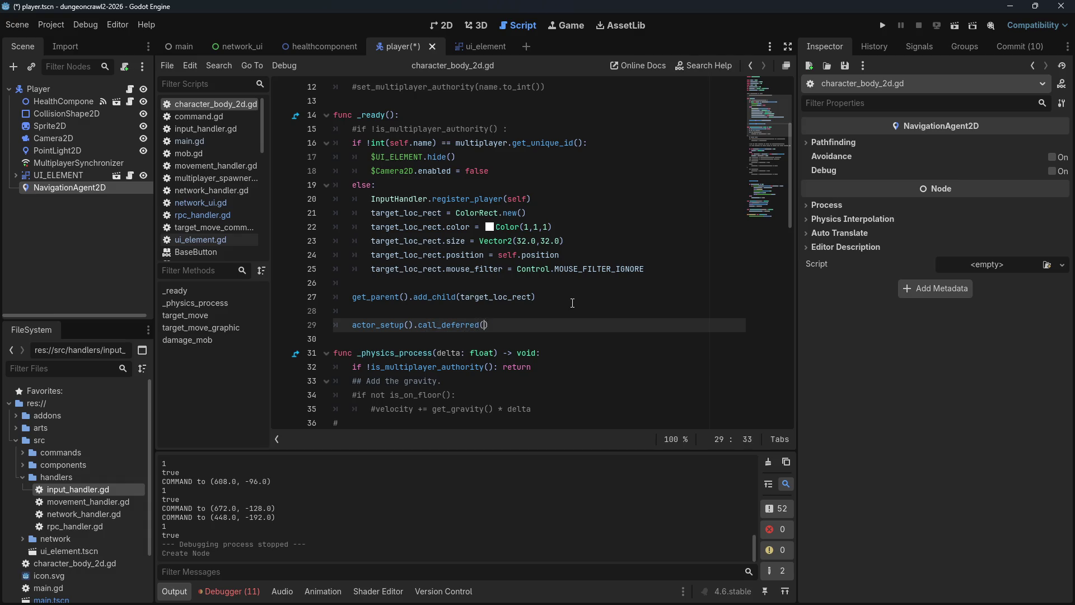
{"action": "key", "text": "alt+Tab"}
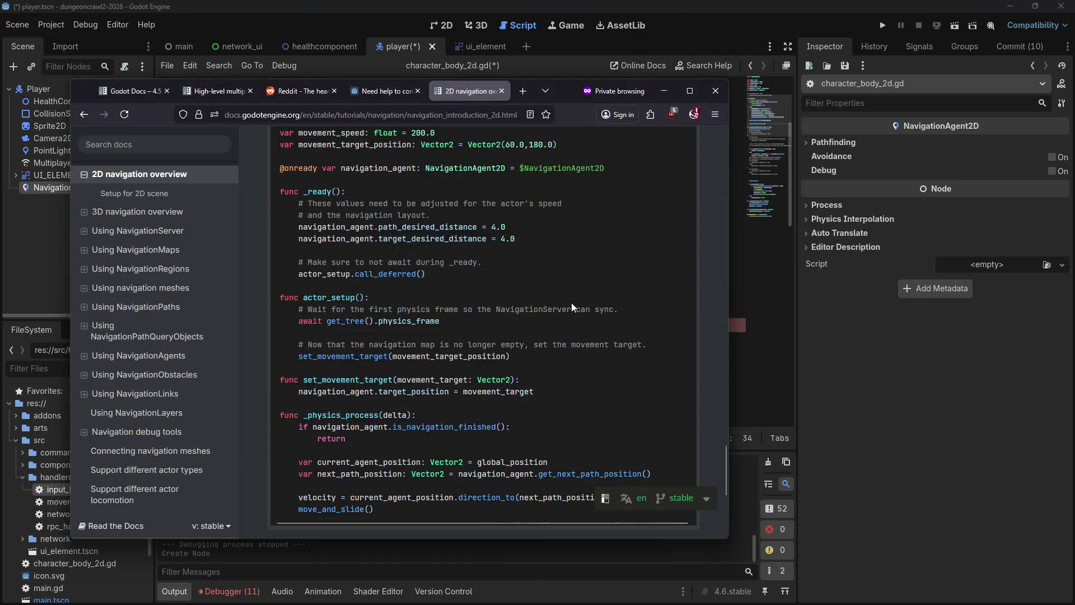
{"action": "key", "text": "alt+Tab"}
Step: Declare a new func actor_setup(): below _ready and move the docs window off the code
{"action": "key", "text": "Return"}
{"action": "key", "text": "Return"}
{"action": "key", "text": "BackSpace"}
{"action": "type", "text": "func"}
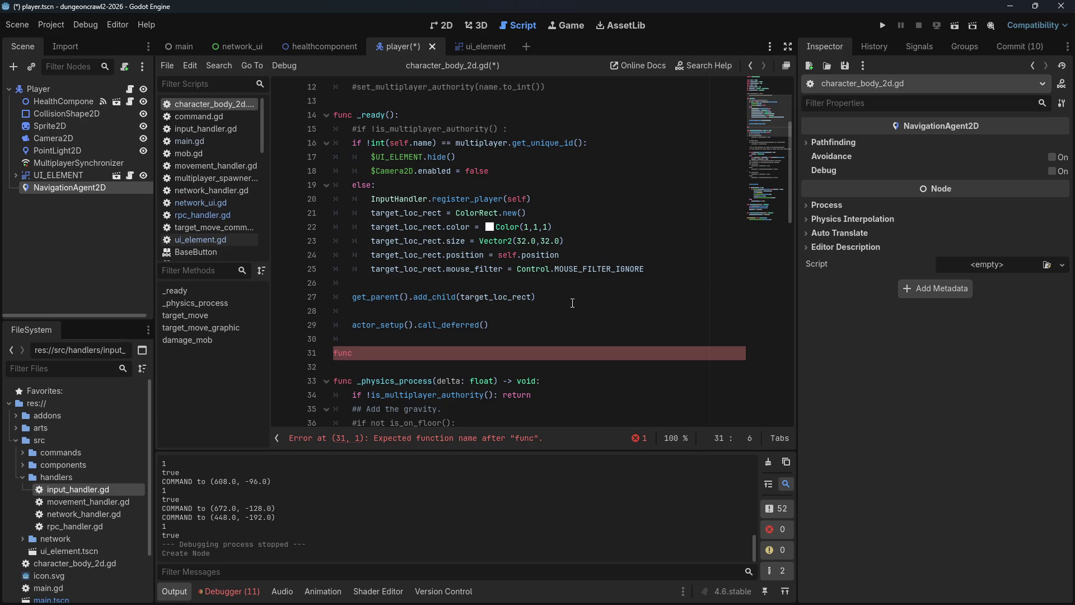
{"action": "type", "text": "actor_setup()"}
{"action": "type", "text": ":"}
{"action": "key", "text": "Return"}
{"action": "key", "text": "alt+Tab"}
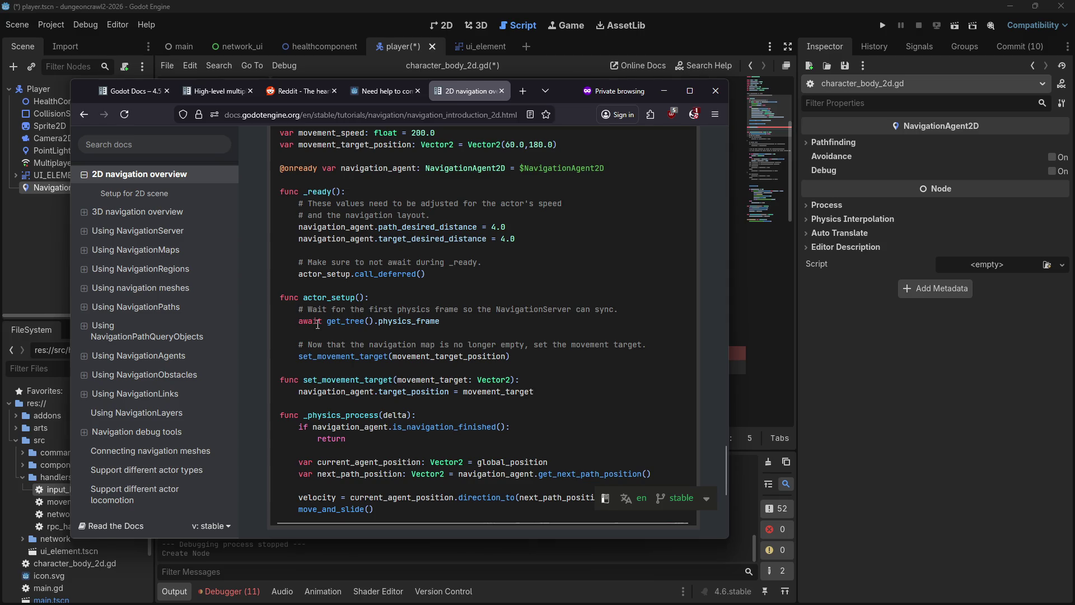
{"action": "mouse_move", "coordinate": [589, 90]}
{"action": "left_mouse_down"}
{"action": "mouse_move", "coordinate": [676, 130]}
{"action": "mouse_move", "coordinate": [1074, 220]}
{"action": "left_mouse_up"}
Step: Fill actor_setup with await get_tree().physics_frame followed by set_movement_target(target_loc)
{"action": "key", "text": "alt+Tab"}
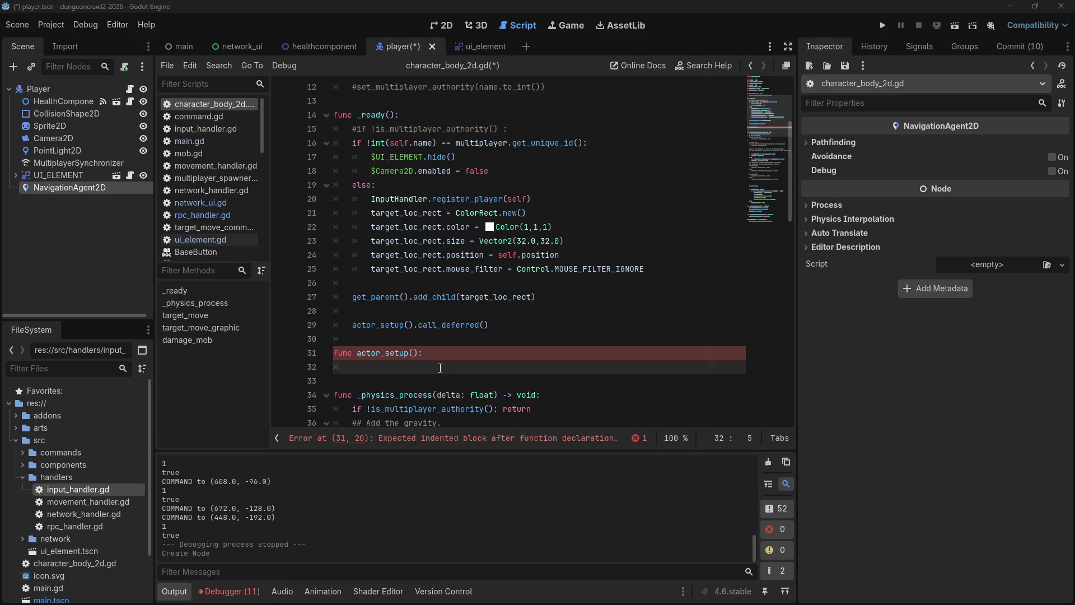
{"action": "type", "text": "await "}
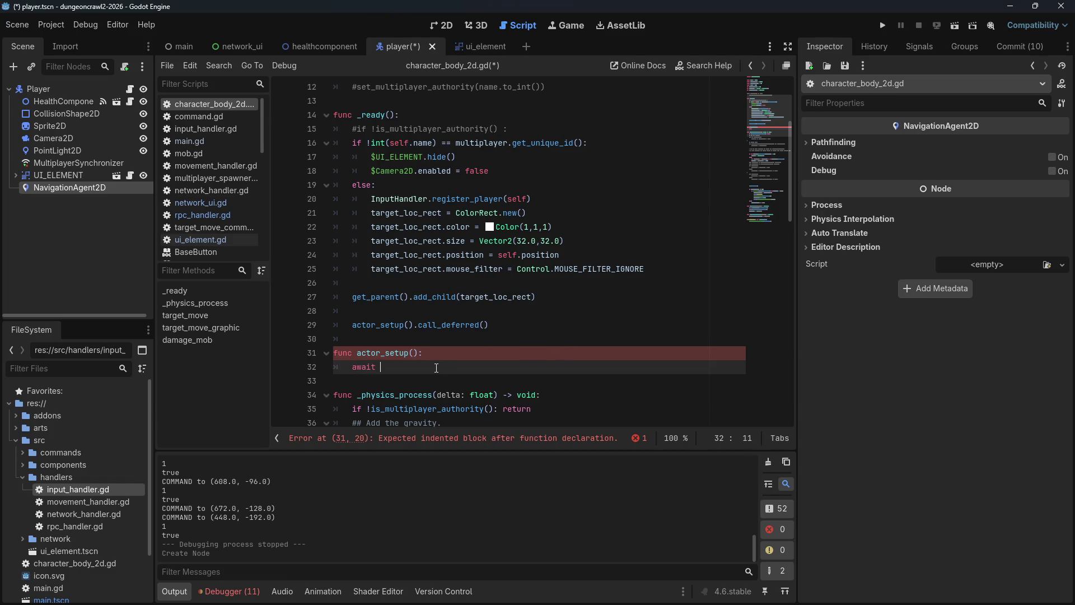
{"action": "type", "text": "get_tree()."}
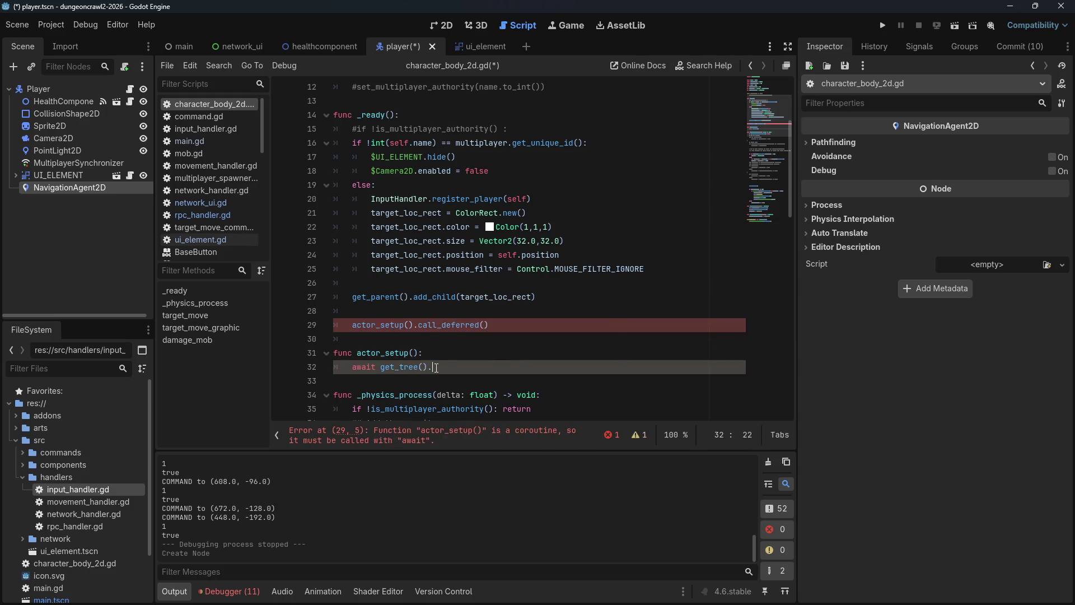
{"action": "type", "text": "physics_f"}
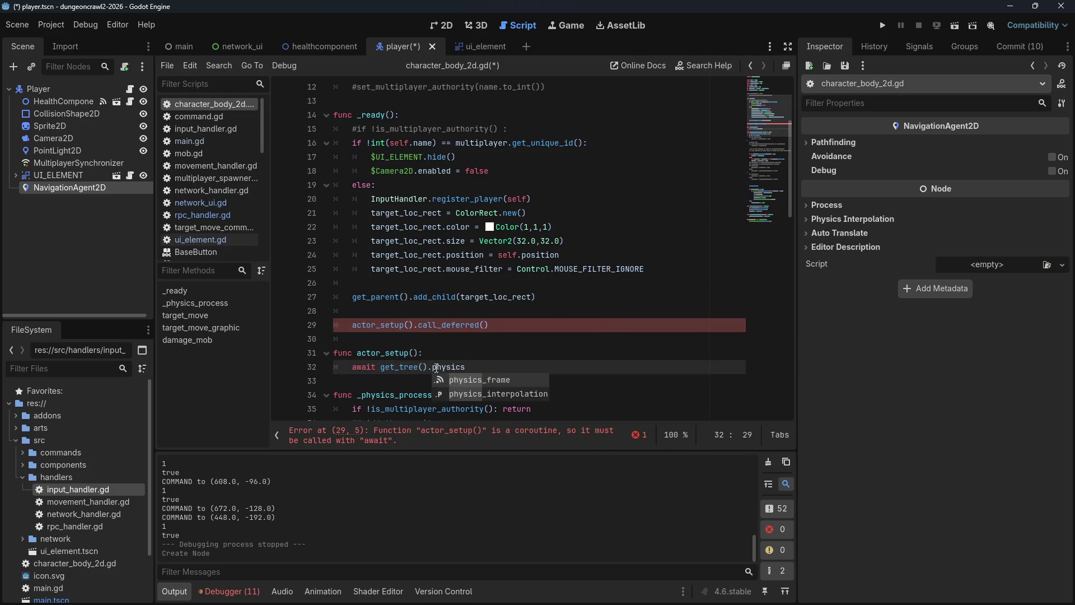
{"action": "key", "text": "Return"}
{"action": "key", "text": "Return"}
{"action": "key", "text": "Return"}
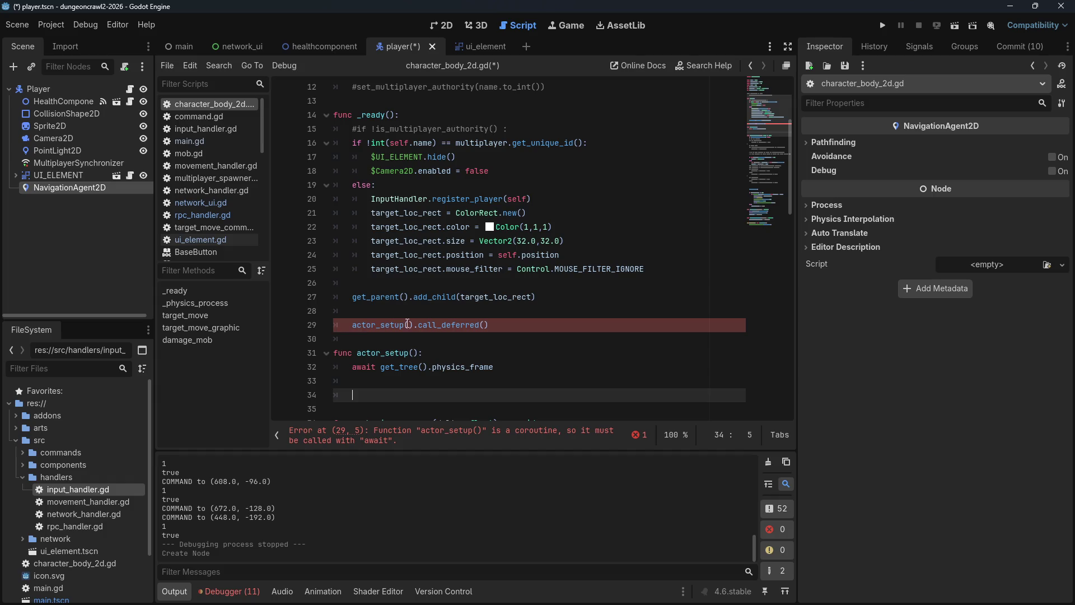
{"action": "type", "text": "set_m"}
{"action": "type", "text": "ovement_target("}
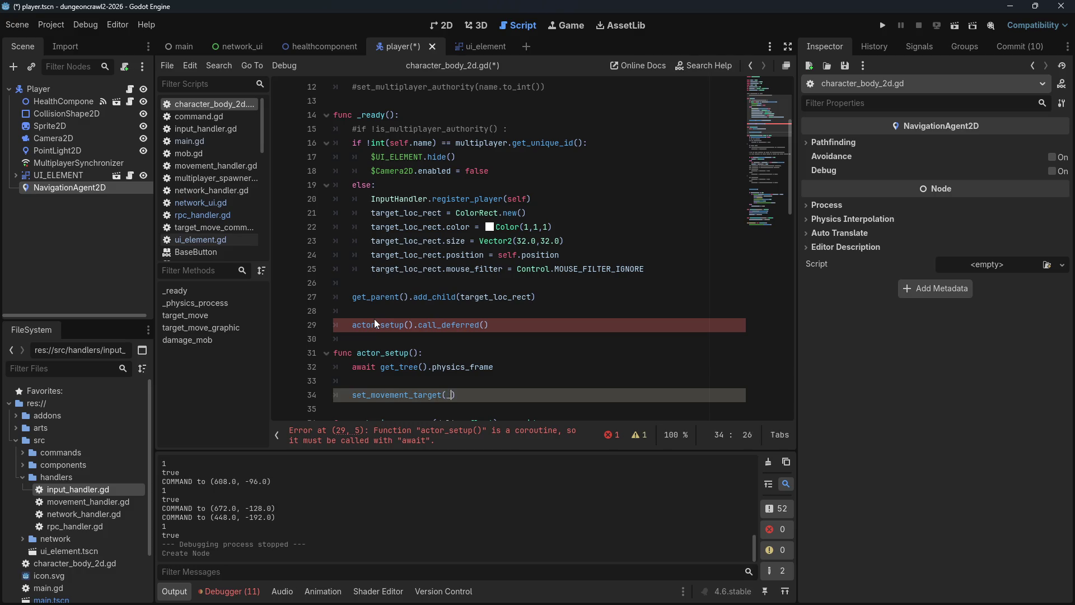
{"action": "scroll", "coordinate": [403, 220], "scroll_direction": "up", "scroll_amount": 4}
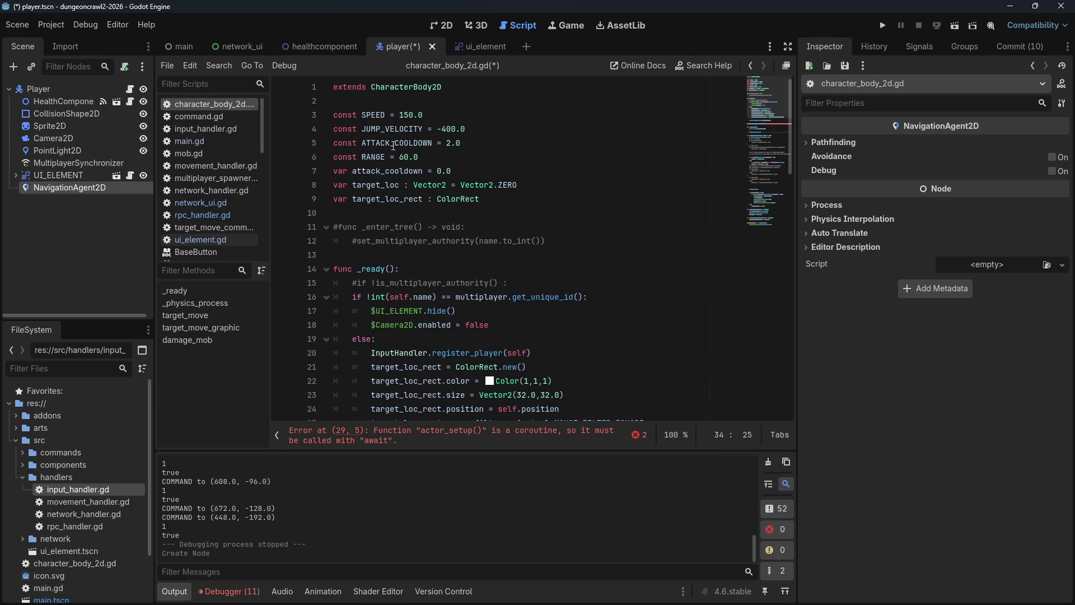
{"action": "type", "text": "set_movement_target(t"}
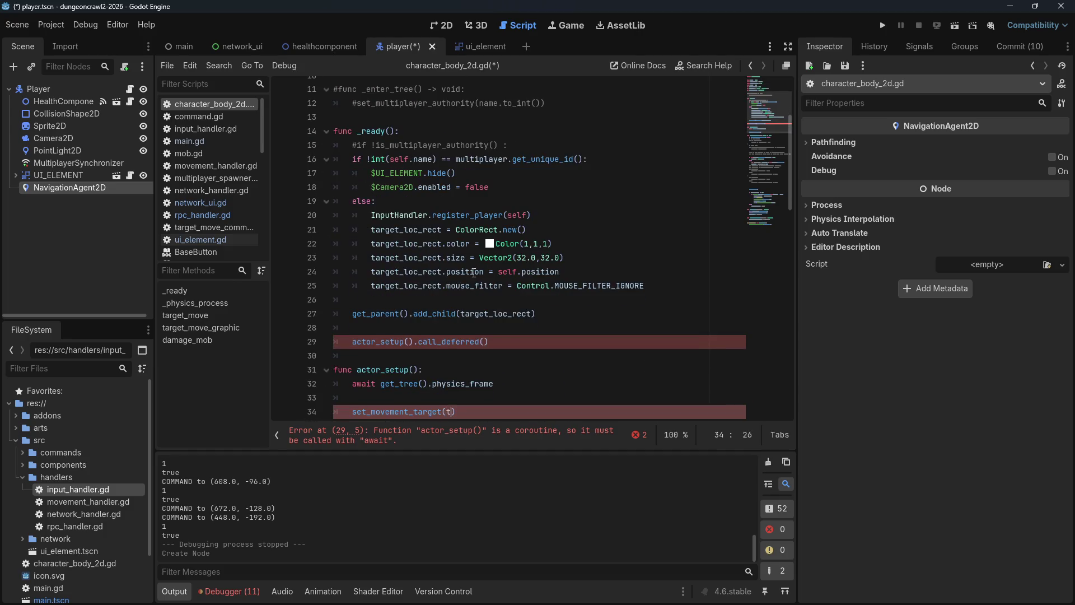
{"action": "type", "text": "arget_loc"}
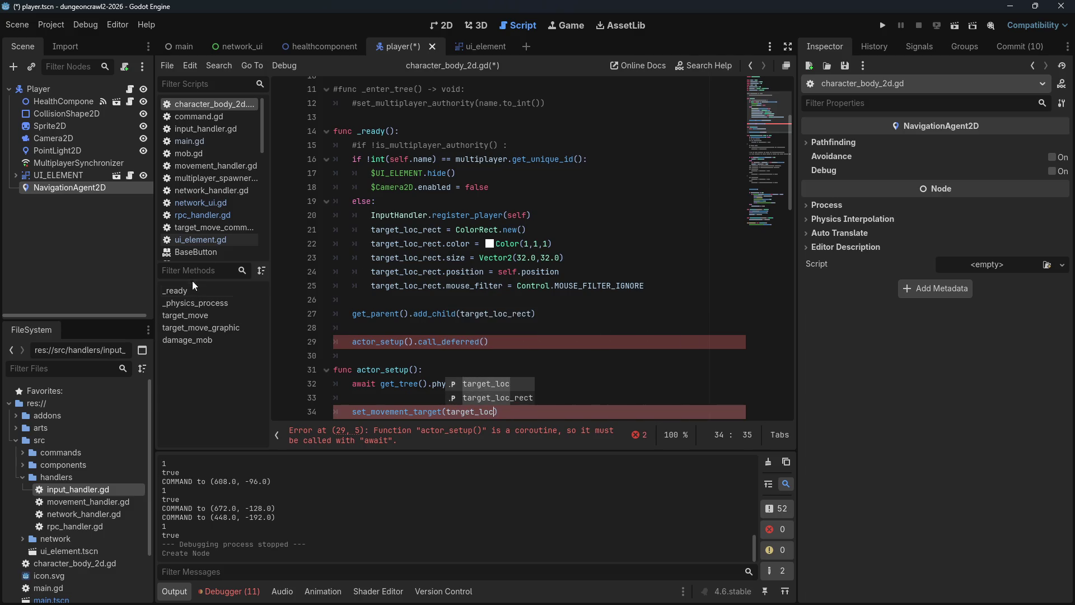
{"action": "left_click", "coordinate": [370, 314]}
Step: Save the script and fix line 29 to read actor_setup.call_deferred(), clearing the coroutine error
{"action": "key", "text": "ctrl+s"}
{"action": "scroll", "coordinate": [501, 390], "scroll_direction": "down", "scroll_amount": 1}
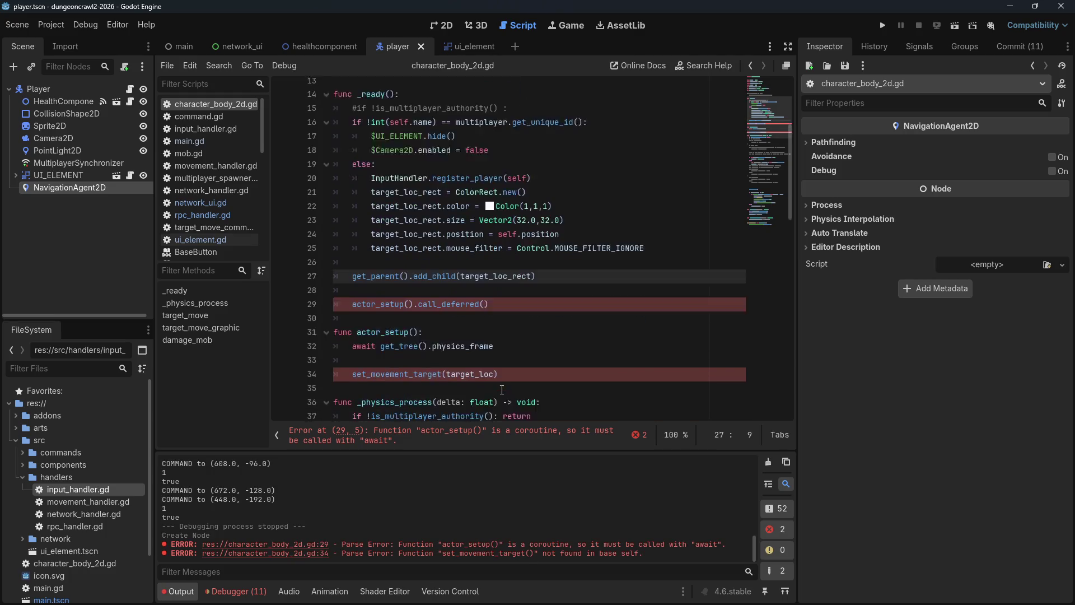
{"action": "scroll", "coordinate": [502, 390], "scroll_direction": "down", "scroll_amount": 1}
{"action": "left_click", "coordinate": [548, 327]}
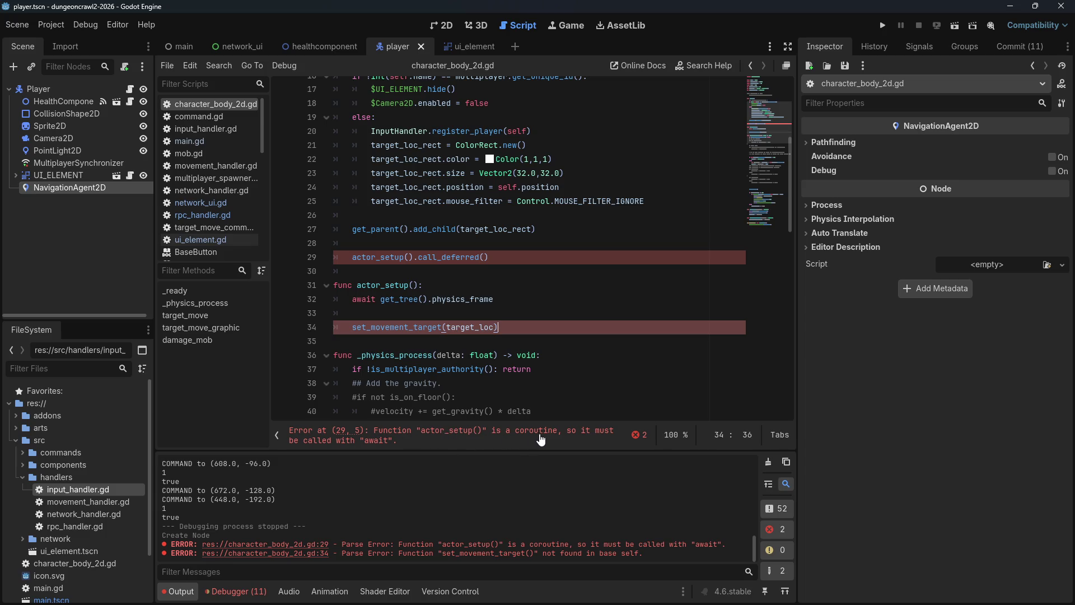
{"action": "left_click", "coordinate": [370, 440]}
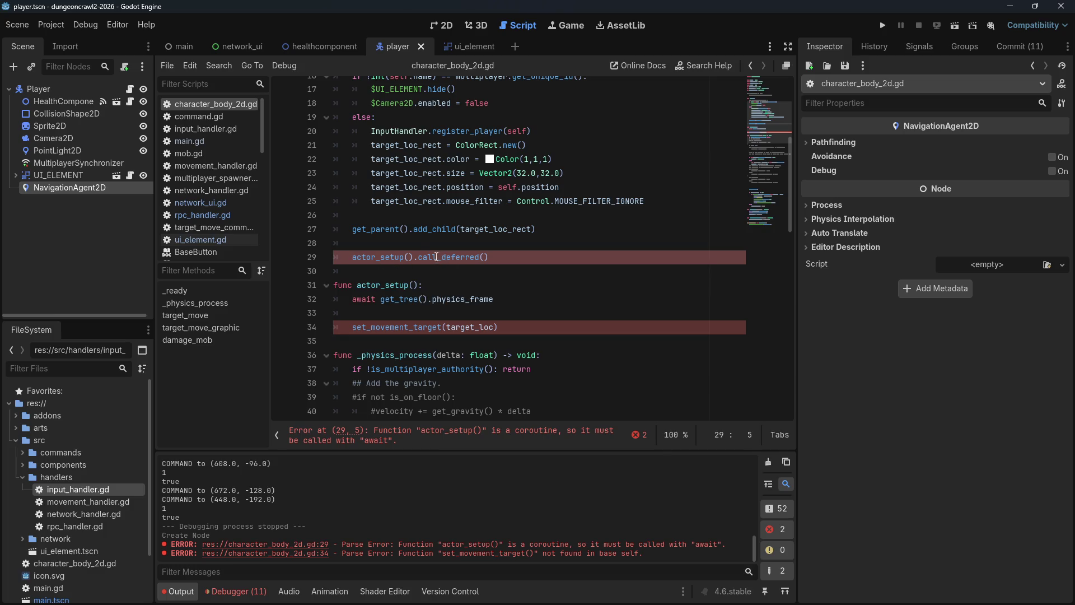
{"action": "left_click", "coordinate": [414, 258]}
{"action": "key", "text": "BackSpace"}
{"action": "key", "text": "BackSpace"}
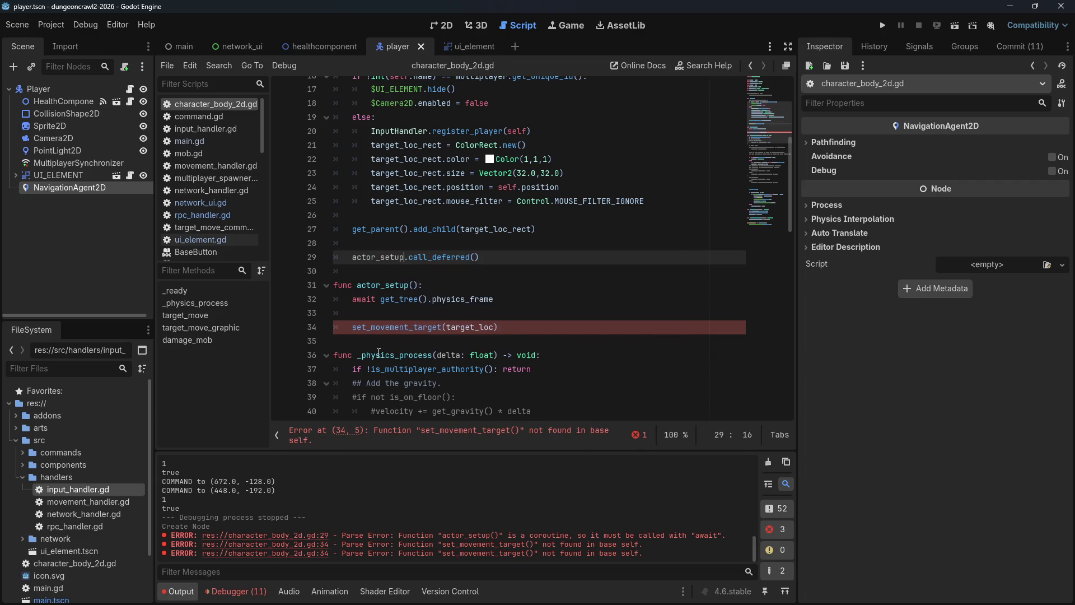
Step: Open blank lines below set_movement_target(target_loc) for a new function
{"action": "left_click", "coordinate": [395, 338]}
{"action": "key", "text": "Return"}
{"action": "key", "text": "Return"}
{"action": "key", "text": "Up"}
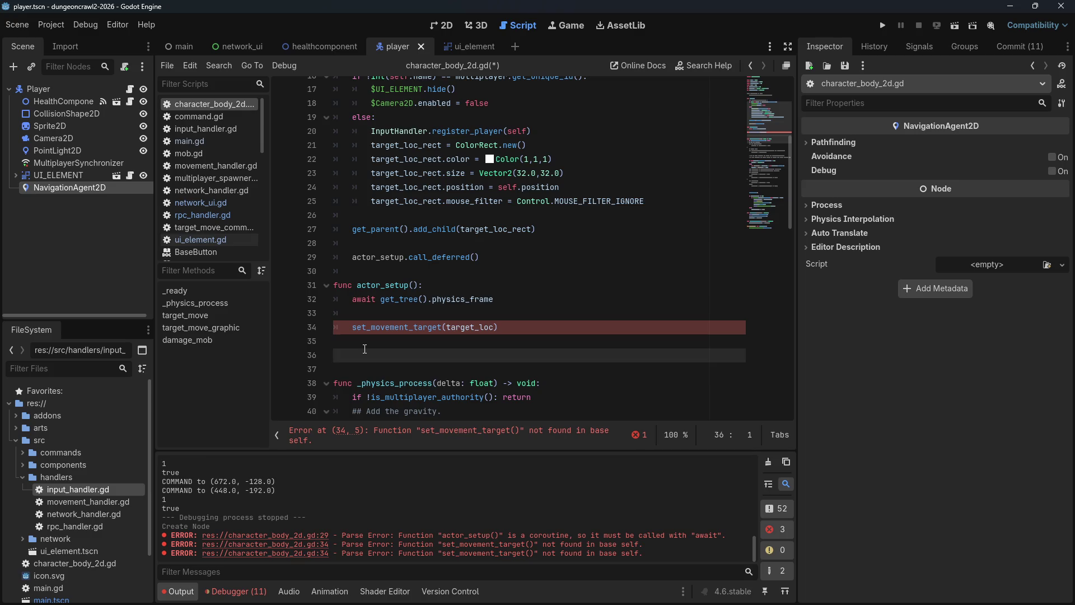
Step: Write func set_movement_target(movement_target: Vector2): assigning movement_target to navigation_agent.target_position
{"action": "type", "text": "func set_m"}
{"action": "type", "text": "ovement_target("}
{"action": "type", "text": "movement"}
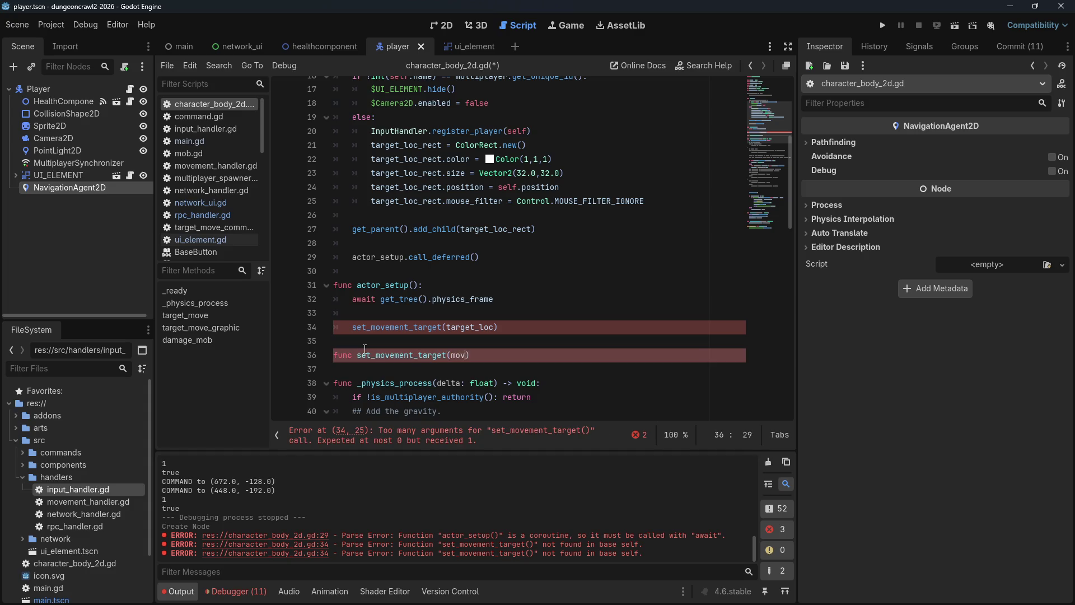
{"action": "type", "text": "_target"}
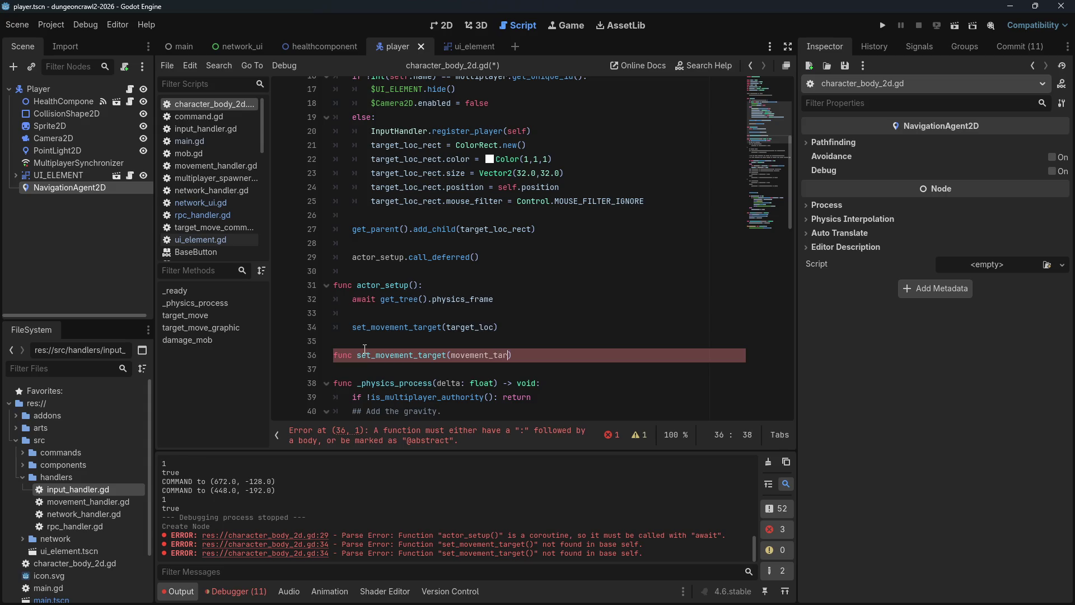
{"action": "key", "text": "BackSpace"}
{"action": "type", "text": ": Vector2):"}
{"action": "key", "text": "Return"}
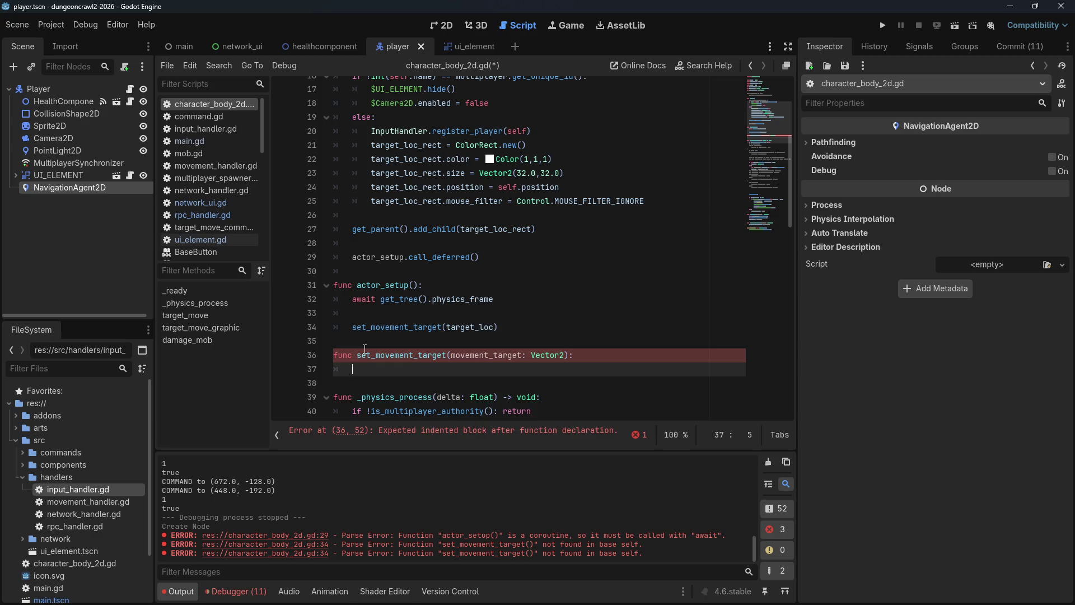
{"action": "type", "text": "navigation_agent.target_position = movement_target"}
{"action": "left_click", "coordinate": [401, 286]}
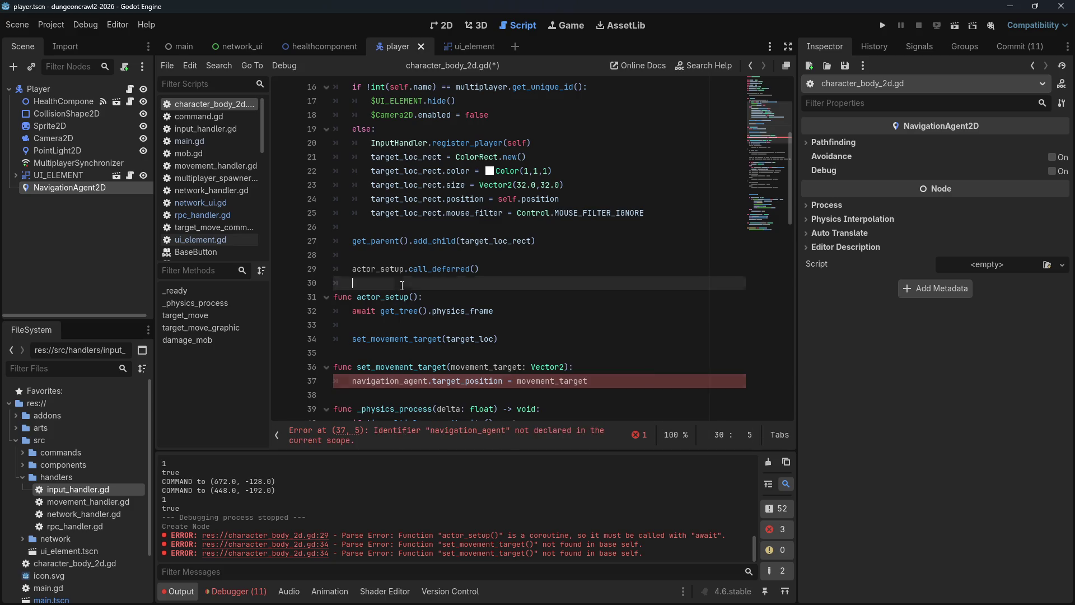
{"action": "scroll", "coordinate": [402, 286], "scroll_direction": "up", "scroll_amount": 5}
{"action": "mouse_move", "coordinate": [132, 188]}
{"action": "left_mouse_down"}
{"action": "mouse_move", "coordinate": [349, 210]}
{"action": "mouse_move", "coordinate": [350, 219]}
{"action": "left_mouse_up"}
{"action": "key", "text": "Up"}
{"action": "key", "text": "Return"}
{"action": "key", "text": "Up"}
{"action": "scroll", "coordinate": [471, 228], "scroll_direction": "down", "scroll_amount": 6}
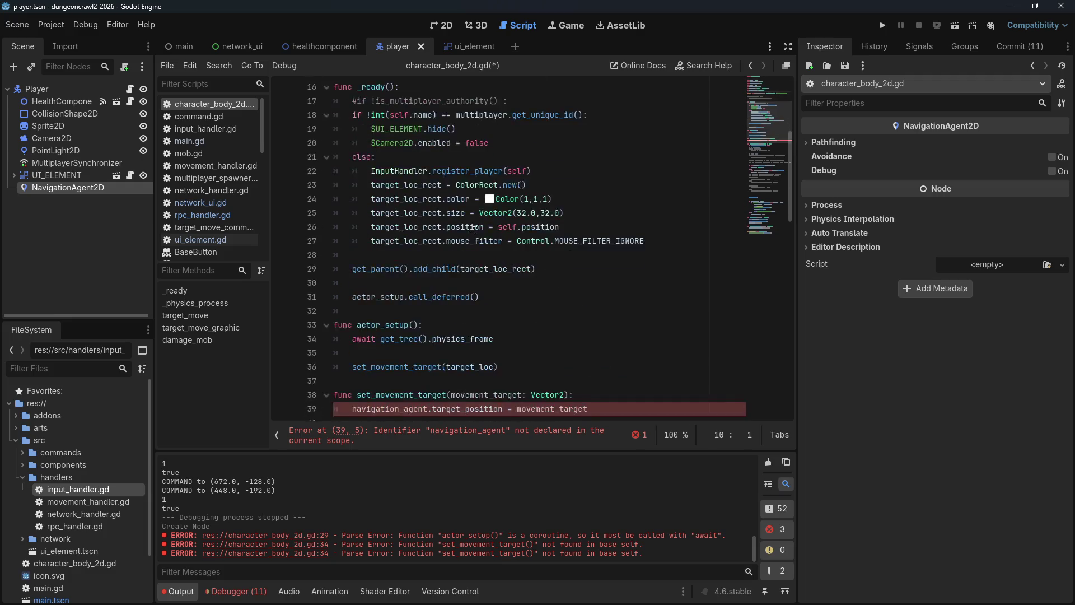
{"action": "left_click", "coordinate": [428, 368]}
{"action": "type", "text": "_2d"}
{"action": "key", "text": "ctrl+s"}
{"action": "left_click", "coordinate": [526, 228]}
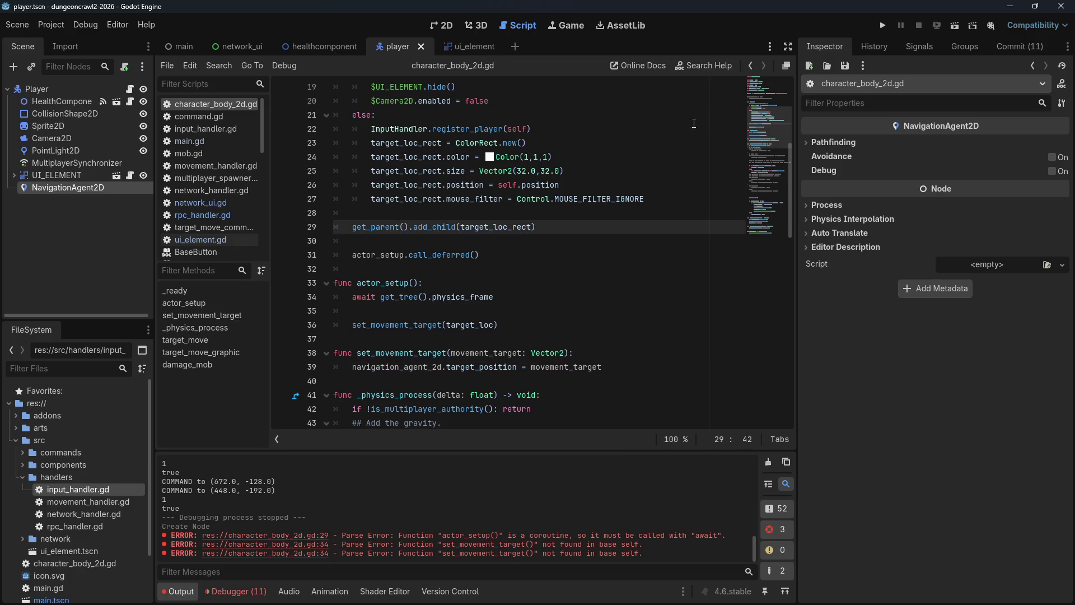
Step: Run the project as Client, send the player to several map spots, then close and stop the game
{"action": "left_click", "coordinate": [882, 25]}
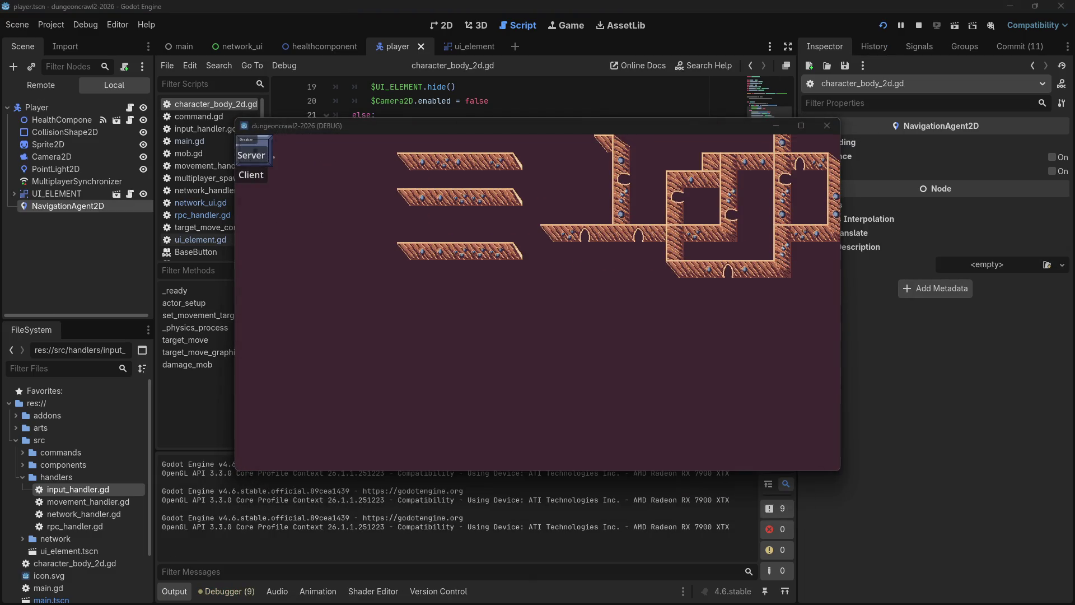
{"action": "left_click", "coordinate": [499, 253]}
{"action": "left_click", "coordinate": [604, 239]}
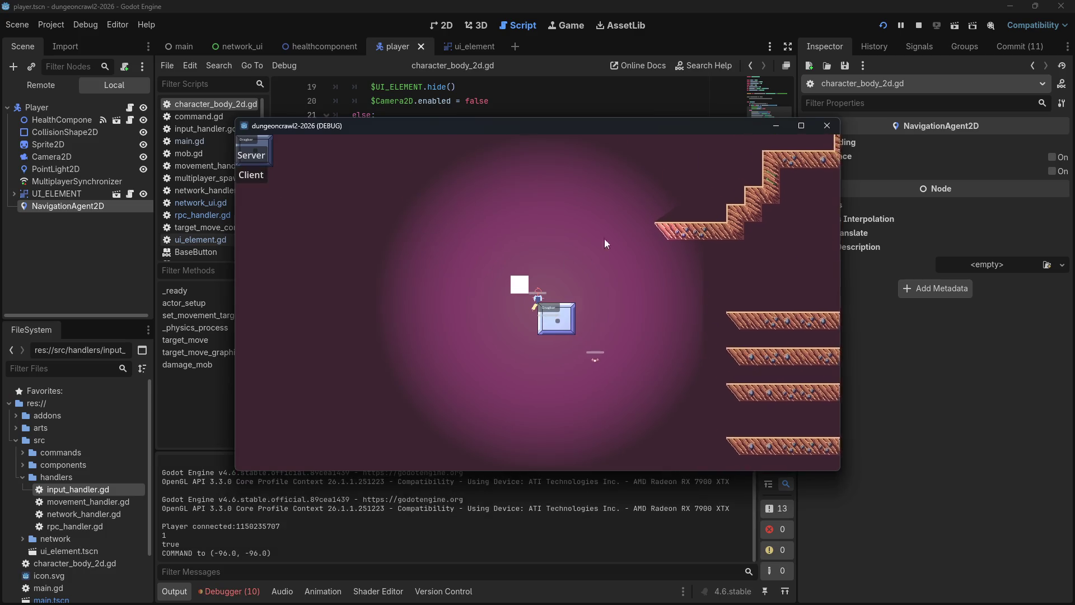
{"action": "left_click", "coordinate": [760, 281]}
{"action": "left_click", "coordinate": [806, 406]}
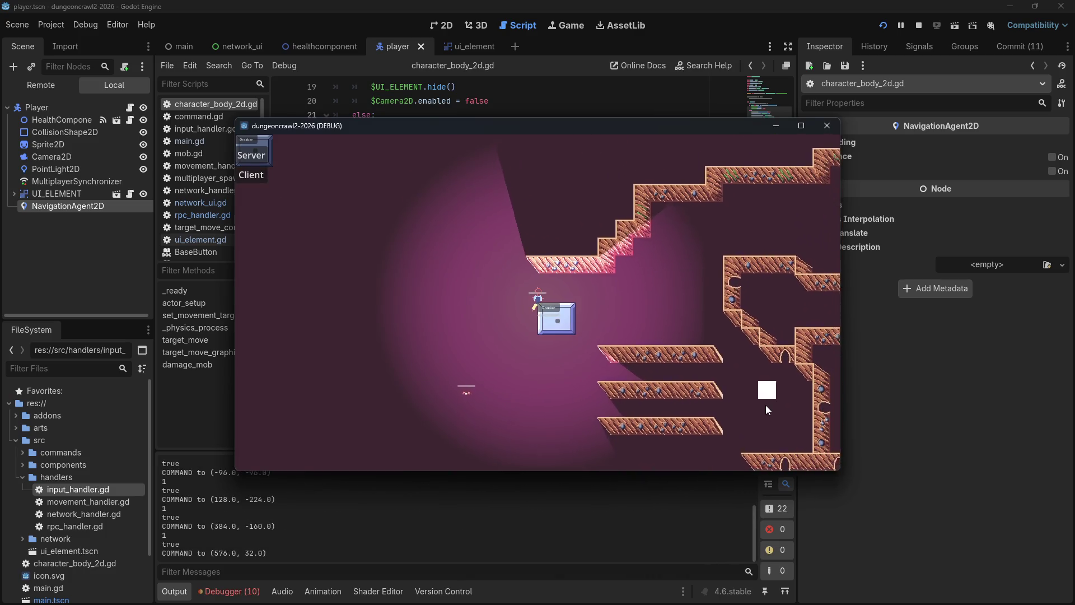
{"action": "left_click", "coordinate": [559, 427]}
{"action": "left_click", "coordinate": [534, 427]}
{"action": "left_click", "coordinate": [830, 127]}
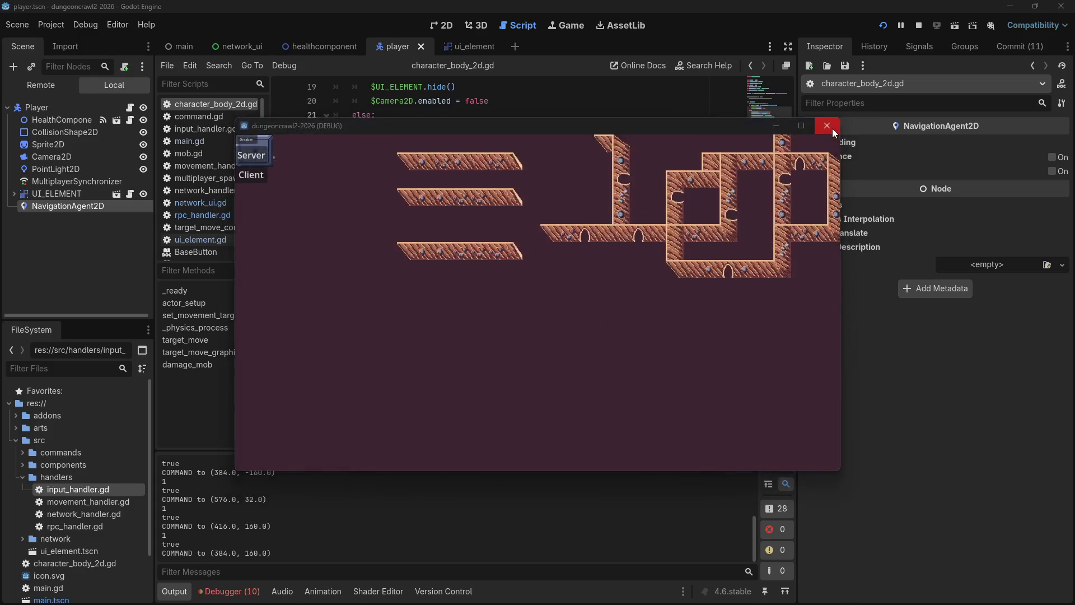
{"action": "left_click", "coordinate": [920, 25]}
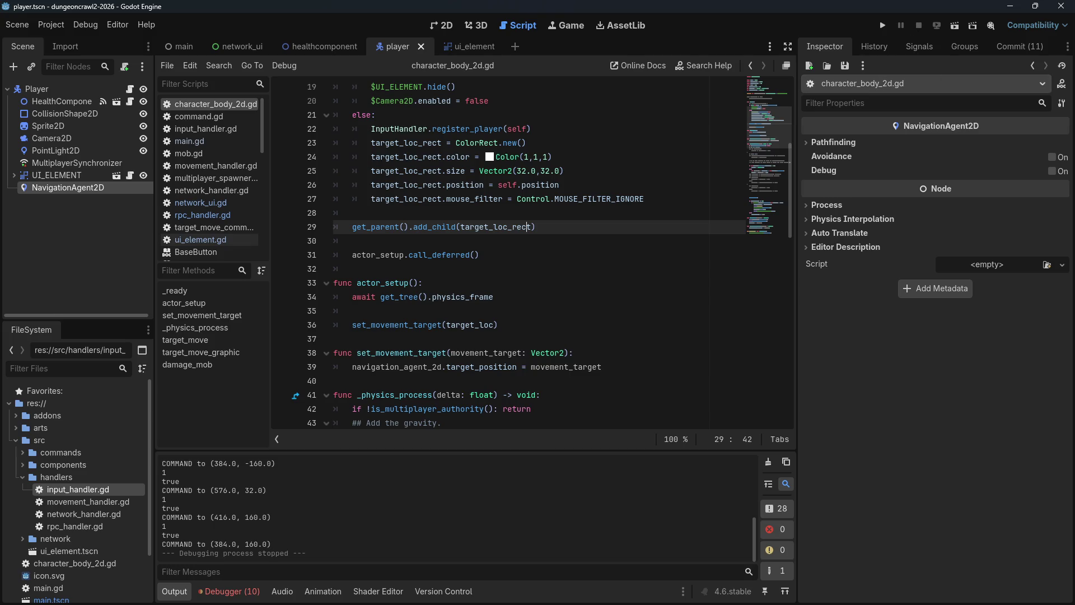
Step: Re-read the 2D navigation overview setup steps in Firefox, then return to Godot's 2D view
{"action": "key", "text": "alt+Tab"}
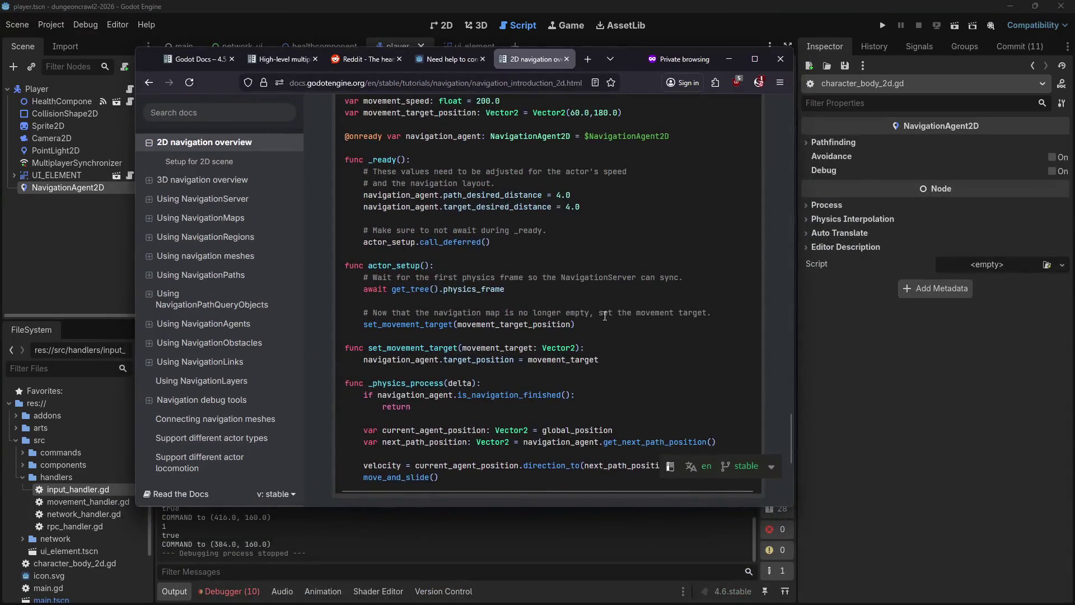
{"action": "scroll", "coordinate": [592, 322], "scroll_direction": "up", "scroll_amount": 10}
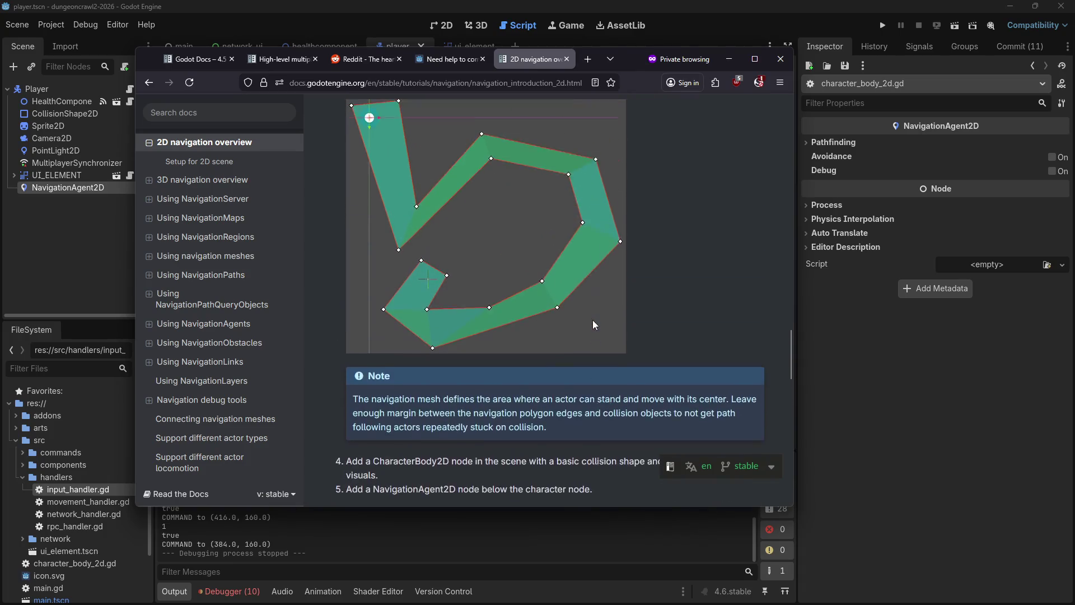
{"action": "scroll", "coordinate": [593, 320], "scroll_direction": "up", "scroll_amount": 3}
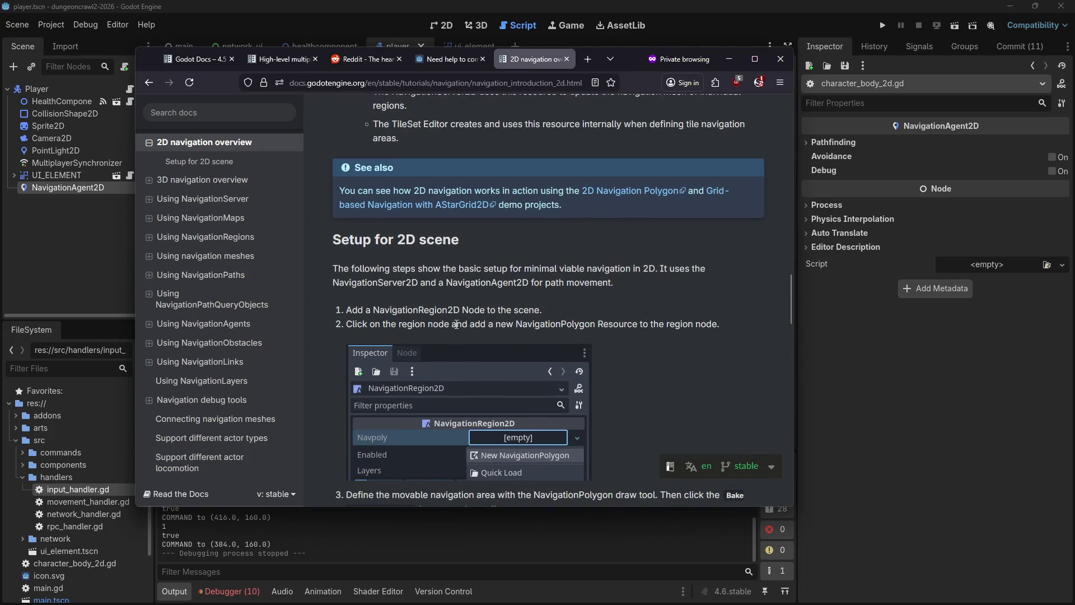
{"action": "scroll", "coordinate": [538, 333], "scroll_direction": "down", "scroll_amount": 3}
{"action": "scroll", "coordinate": [474, 265], "scroll_direction": "down", "scroll_amount": 2}
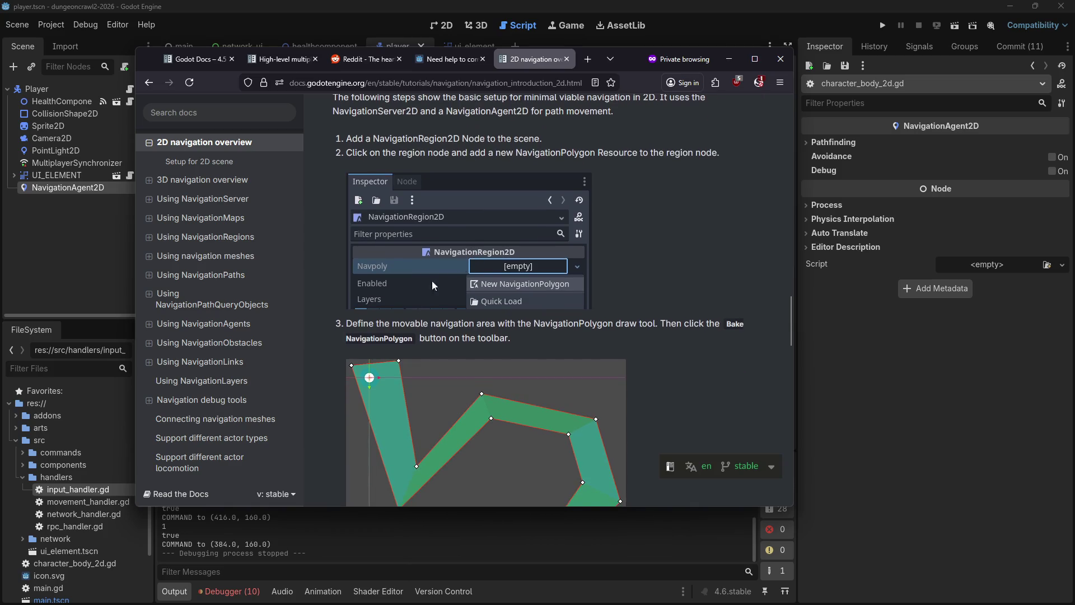
{"action": "scroll", "coordinate": [429, 327], "scroll_direction": "down", "scroll_amount": 2}
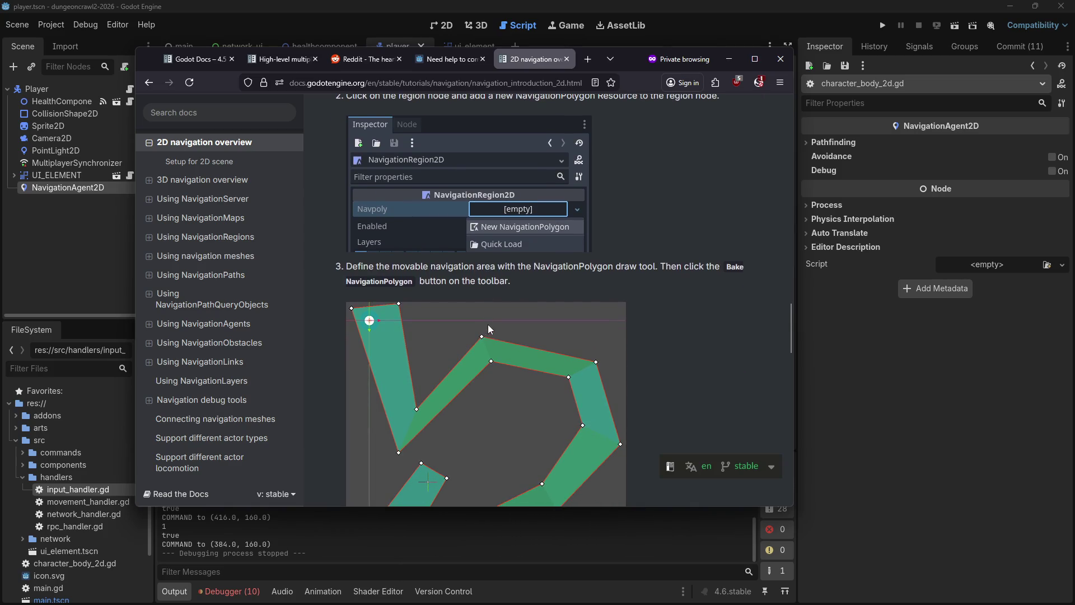
{"action": "scroll", "coordinate": [488, 324], "scroll_direction": "down", "scroll_amount": 6}
{"action": "scroll", "coordinate": [442, 115], "scroll_direction": "up", "scroll_amount": 4}
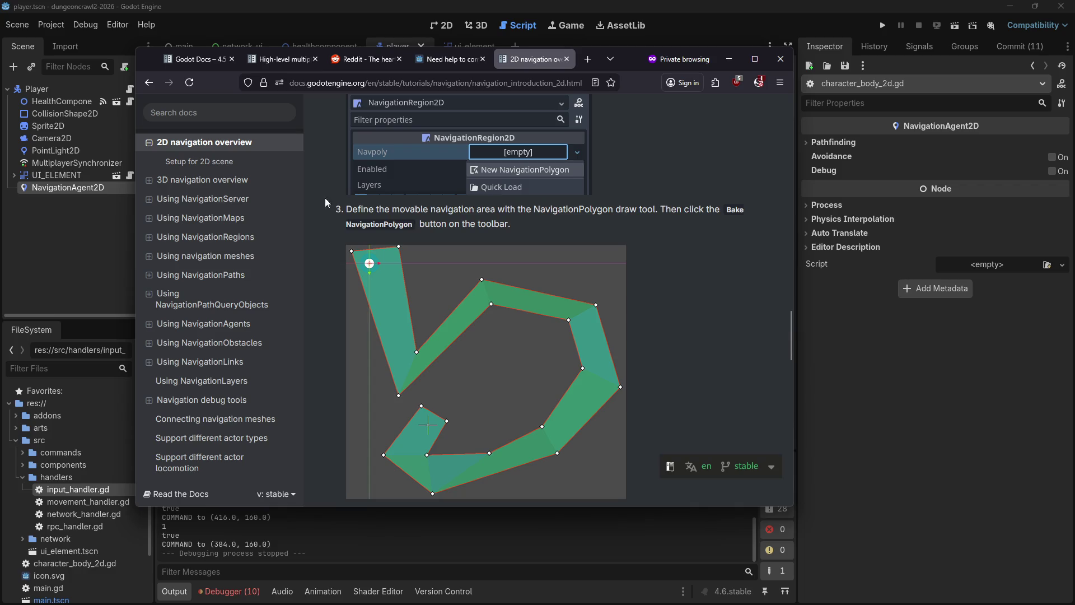
{"action": "scroll", "coordinate": [466, 224], "scroll_direction": "down", "scroll_amount": 10}
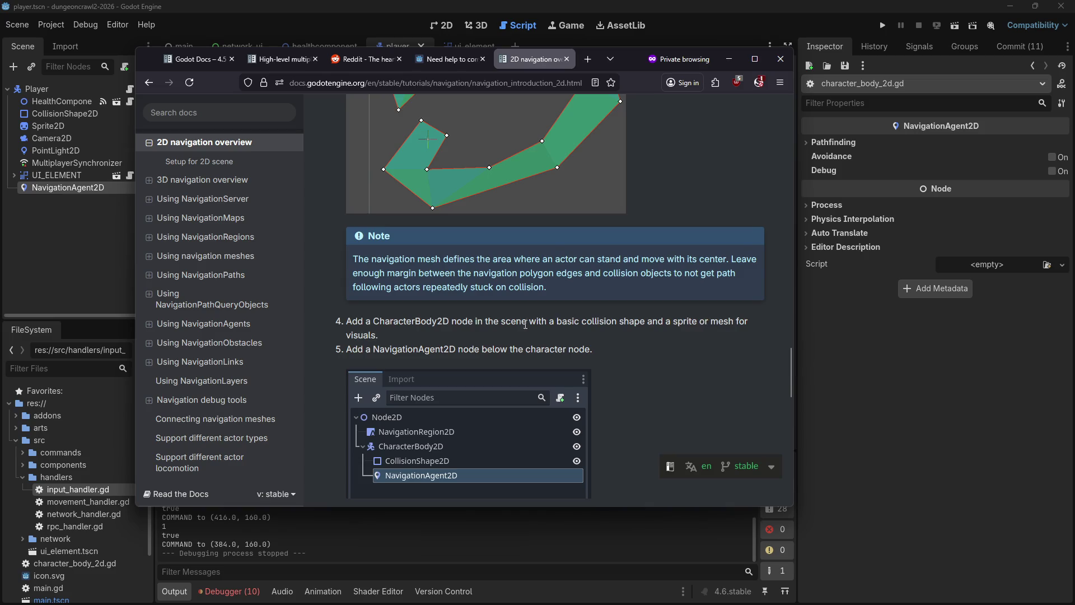
{"action": "scroll", "coordinate": [536, 348], "scroll_direction": "down", "scroll_amount": 4}
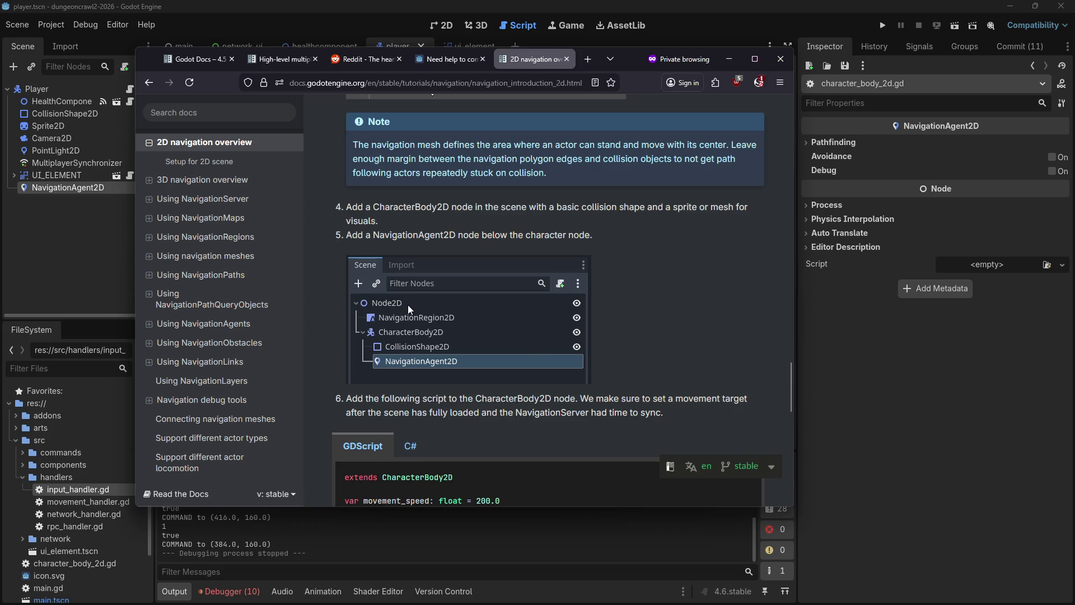
{"action": "left_click", "coordinate": [441, 30]}
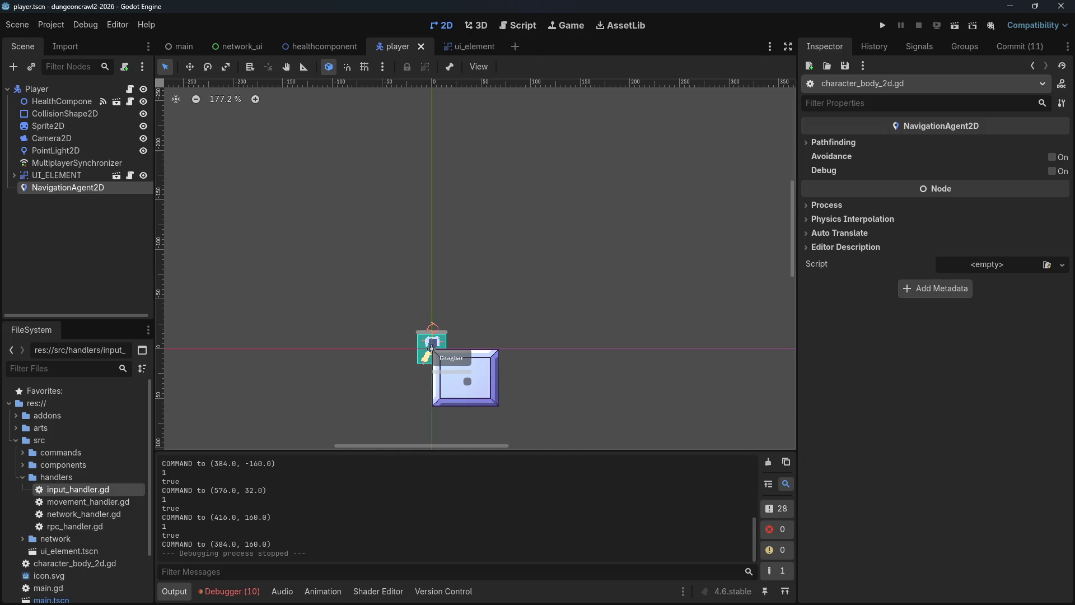
Step: Search 'godot generate navigationregion from tilemaplayer' in a new private tab and scroll to forum results
{"action": "key", "text": "alt+Tab"}
{"action": "left_click", "coordinate": [588, 59]}
{"action": "left_click", "coordinate": [557, 81]}
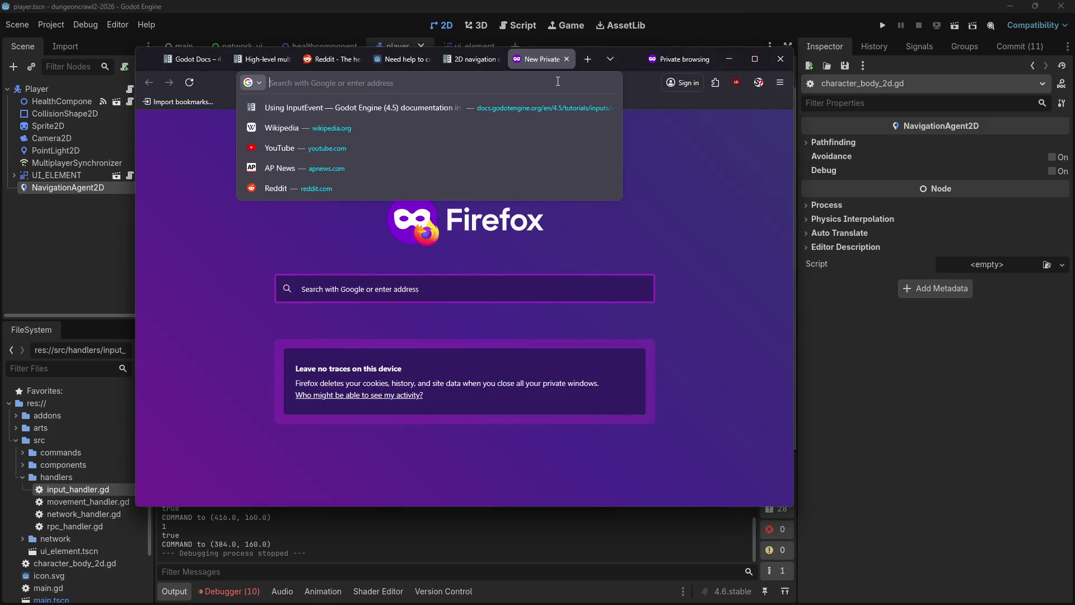
{"action": "type", "text": "godot getn"}
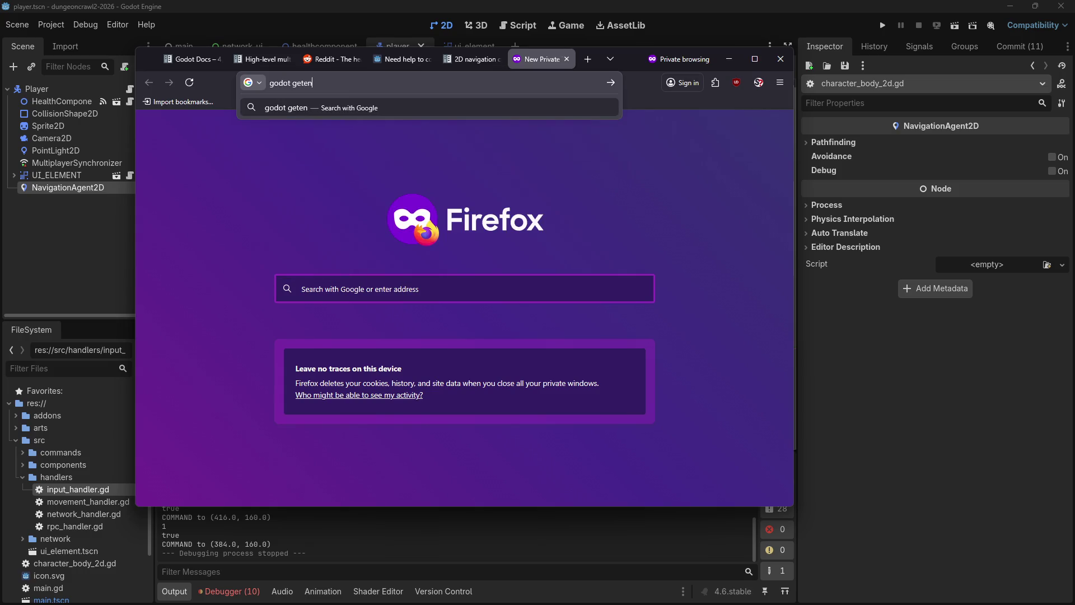
{"action": "key", "text": "BackSpace"}
{"action": "key", "text": "BackSpace"}
{"action": "type", "text": "nerate navig"}
{"action": "type", "text": "ationregion fro"}
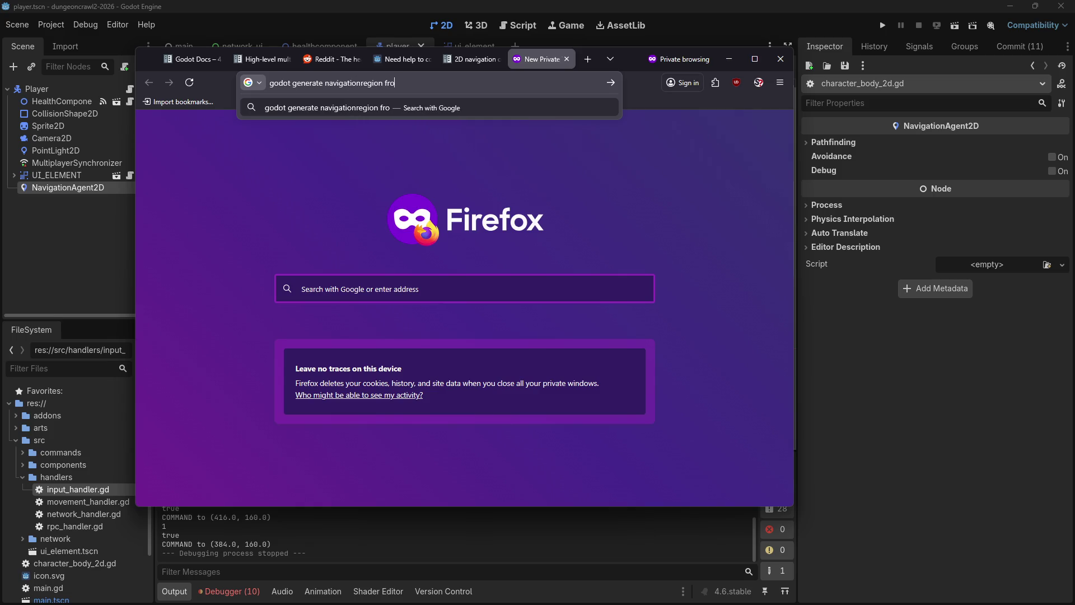
{"action": "type", "text": "m tilemaplayer"}
{"action": "key", "text": "Return"}
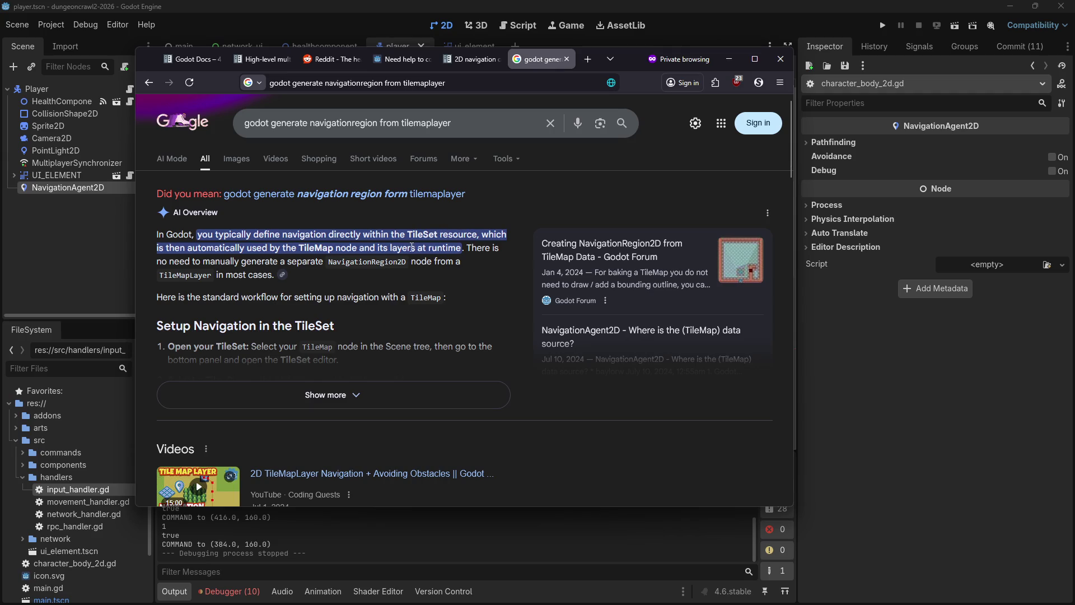
{"action": "scroll", "coordinate": [623, 411], "scroll_direction": "down", "scroll_amount": 8}
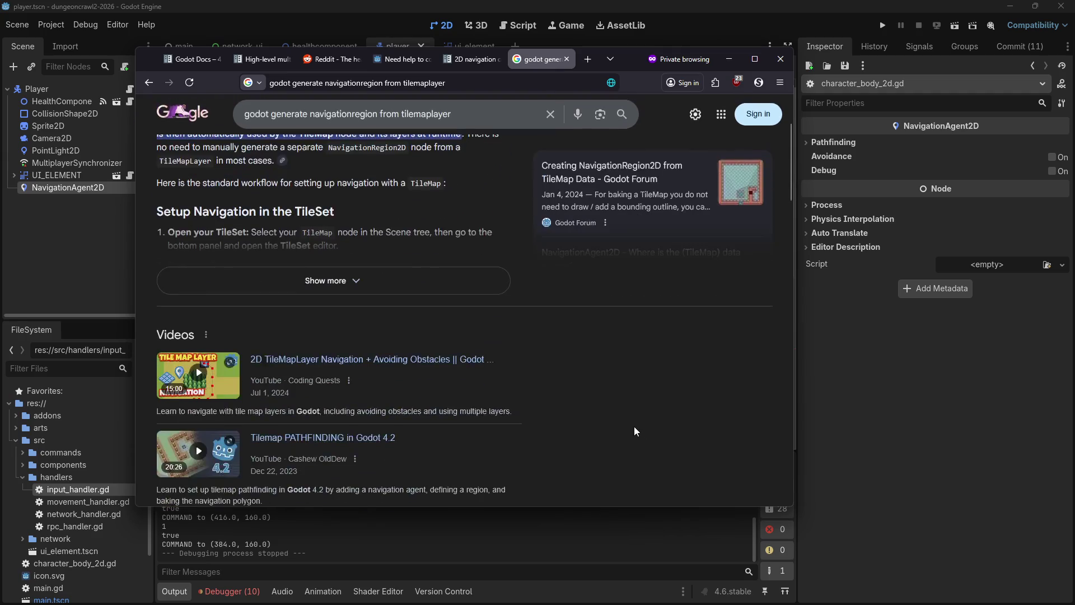
{"action": "scroll", "coordinate": [577, 381], "scroll_direction": "down", "scroll_amount": 3}
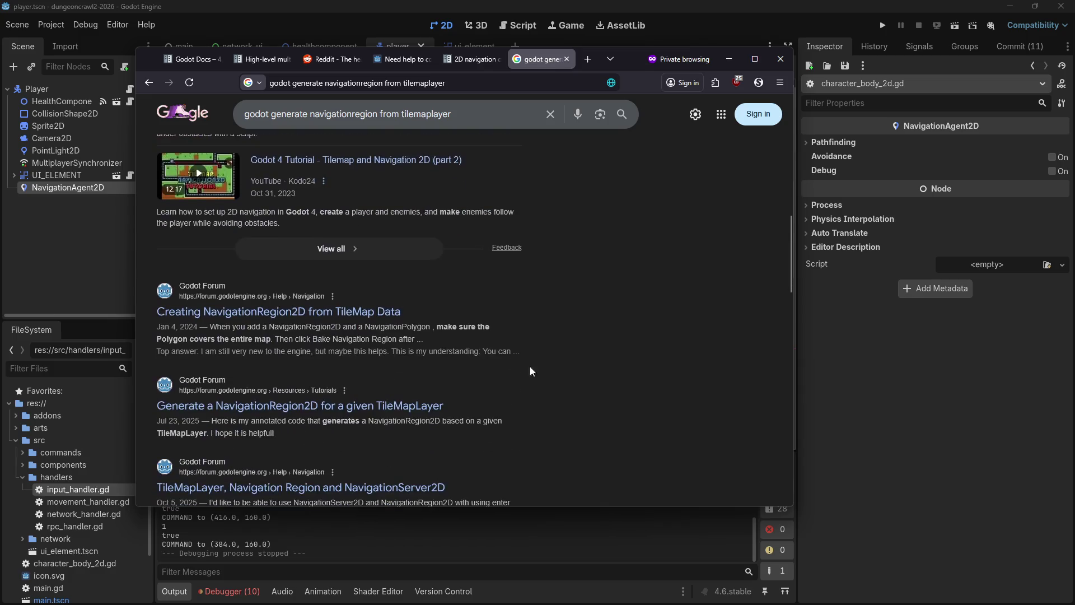
Step: Read the 'Creating NavigationRegion2D from TileMap Data' forum thread, then go back to the results
{"action": "left_click", "coordinate": [312, 314]}
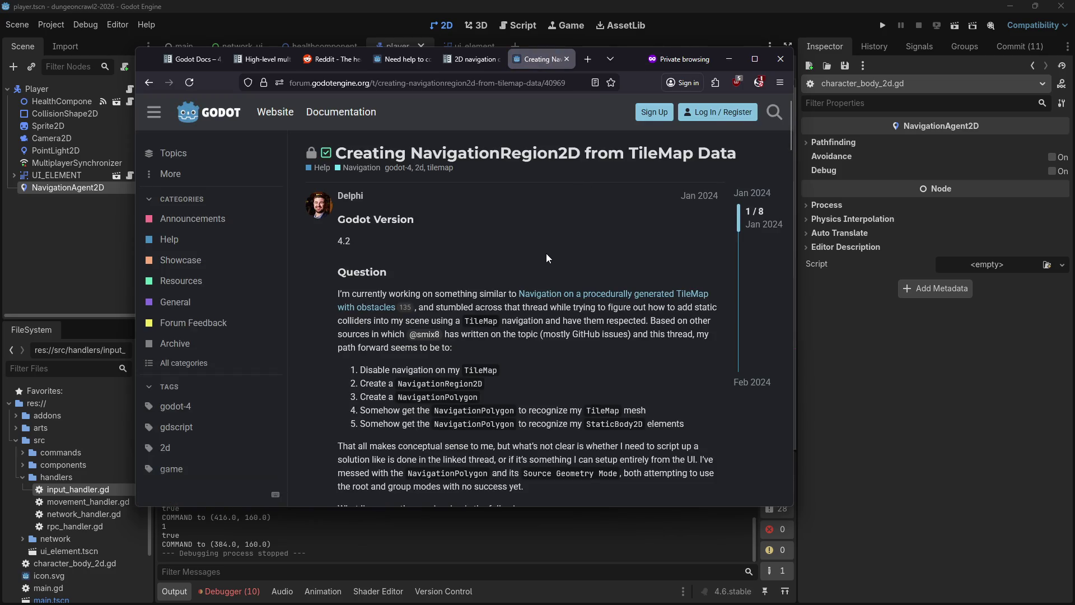
{"action": "scroll", "coordinate": [546, 253], "scroll_direction": "down", "scroll_amount": 2}
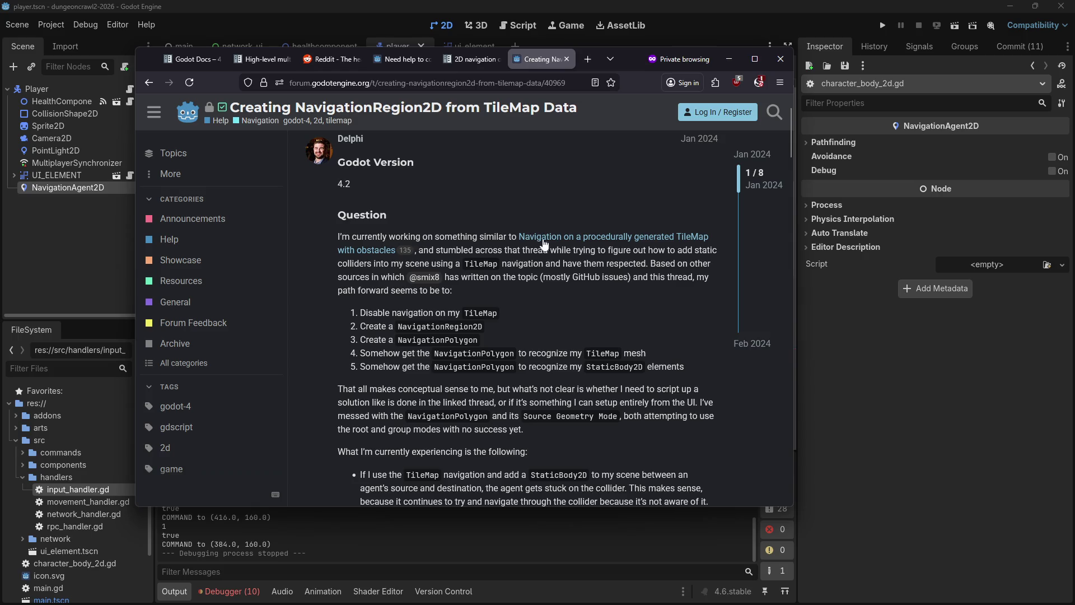
{"action": "scroll", "coordinate": [483, 276], "scroll_direction": "down", "scroll_amount": 3}
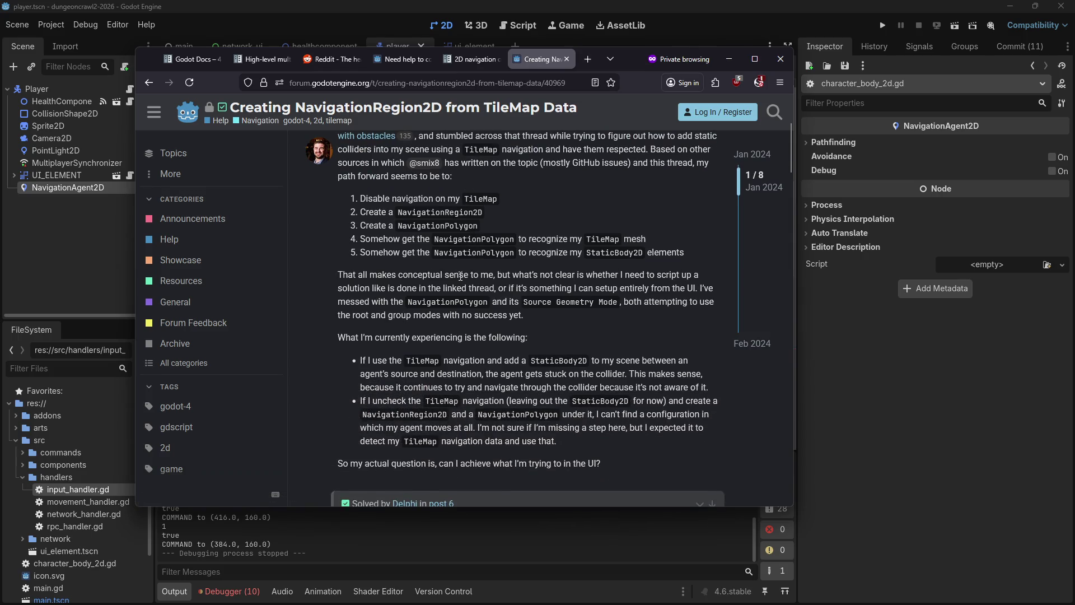
{"action": "scroll", "coordinate": [460, 276], "scroll_direction": "down", "scroll_amount": 6}
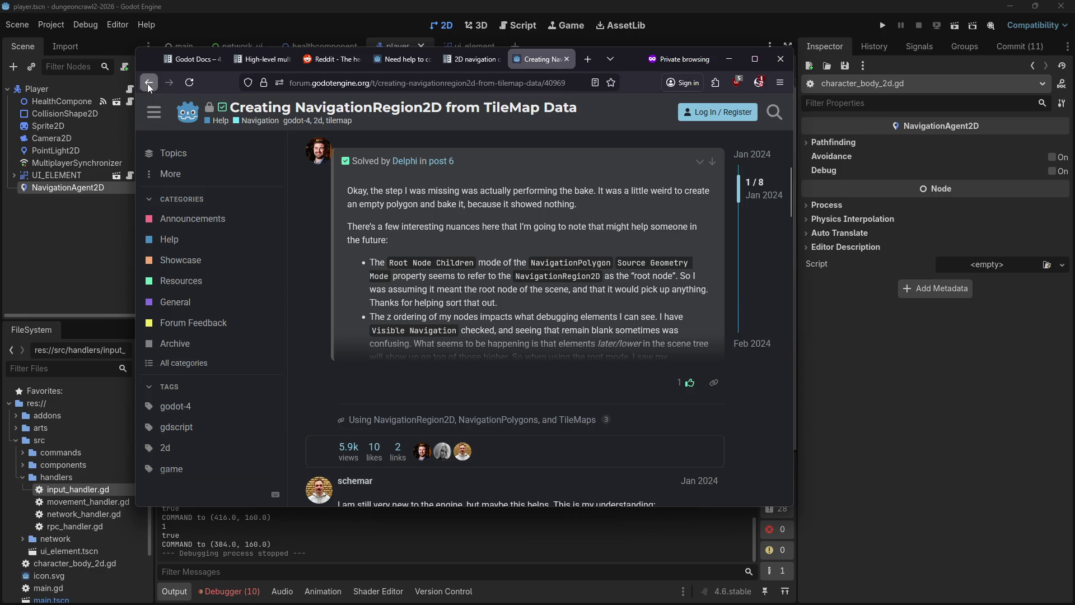
{"action": "left_click", "coordinate": [148, 84]}
Step: Read the 'Generate a NavigationRegion2D for a given TileMapLayer' thread, then return to Google
{"action": "left_click", "coordinate": [301, 403]}
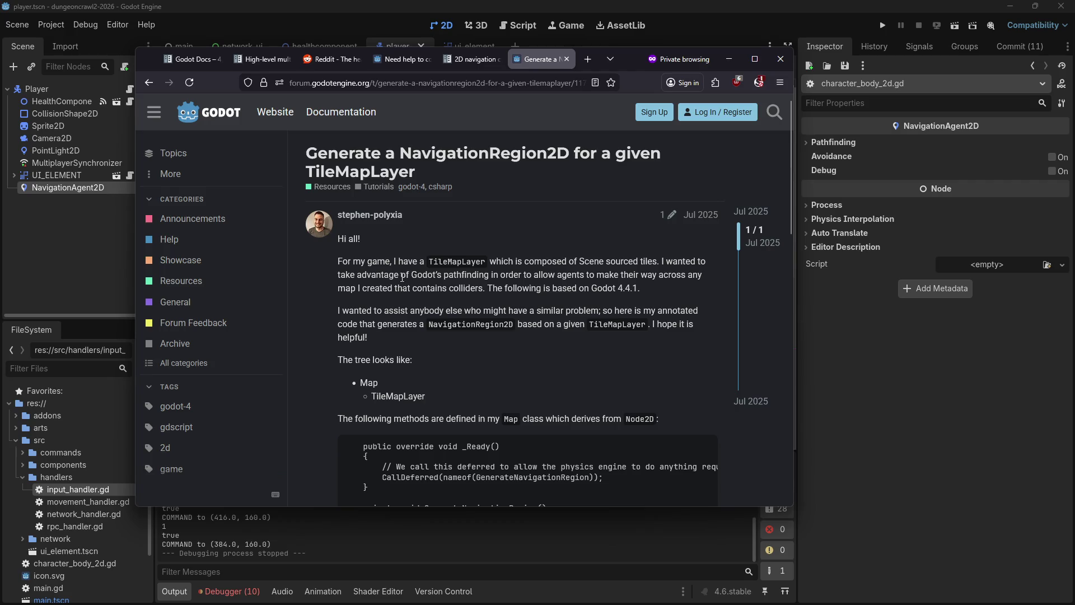
{"action": "scroll", "coordinate": [350, 341], "scroll_direction": "down", "scroll_amount": 2}
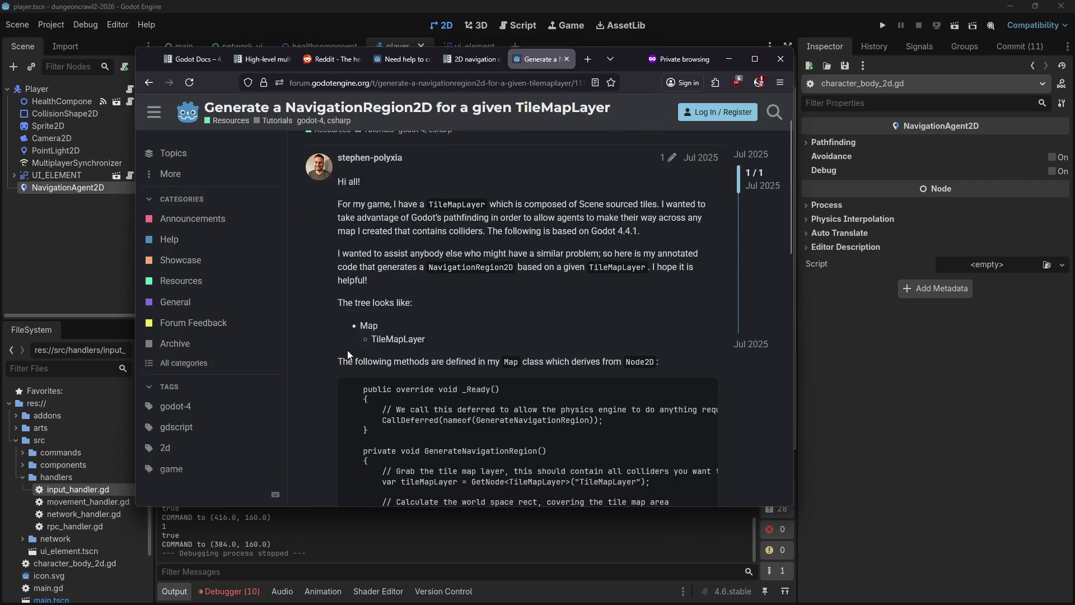
{"action": "scroll", "coordinate": [347, 351], "scroll_direction": "down", "scroll_amount": 1}
{"action": "scroll", "coordinate": [348, 351], "scroll_direction": "down", "scroll_amount": 1}
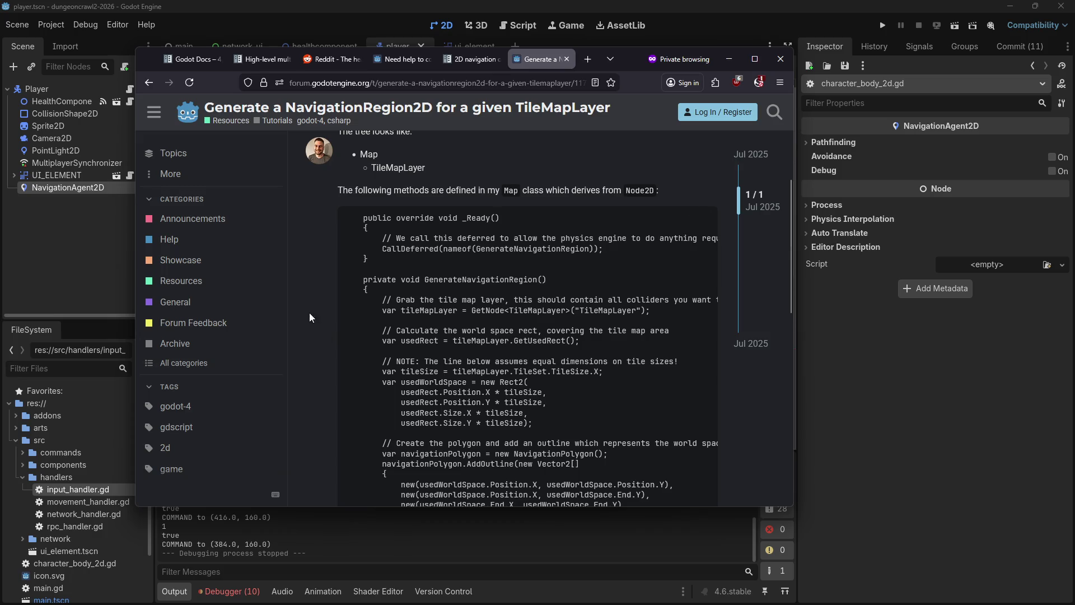
{"action": "middle_click", "coordinate": [299, 220]}
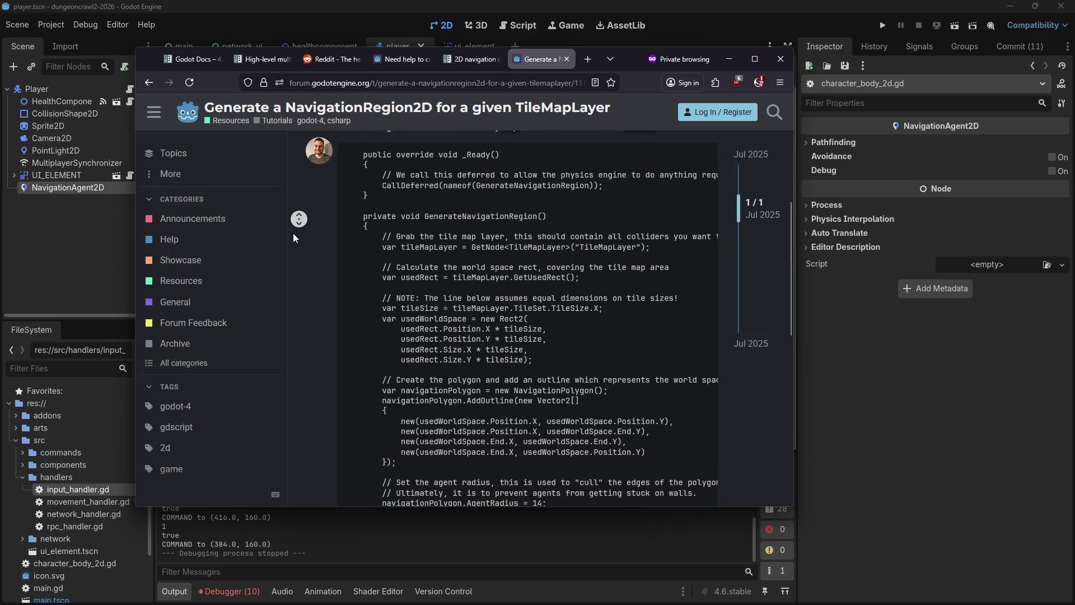
{"action": "middle_click", "coordinate": [305, 230]}
{"action": "left_click", "coordinate": [287, 244]}
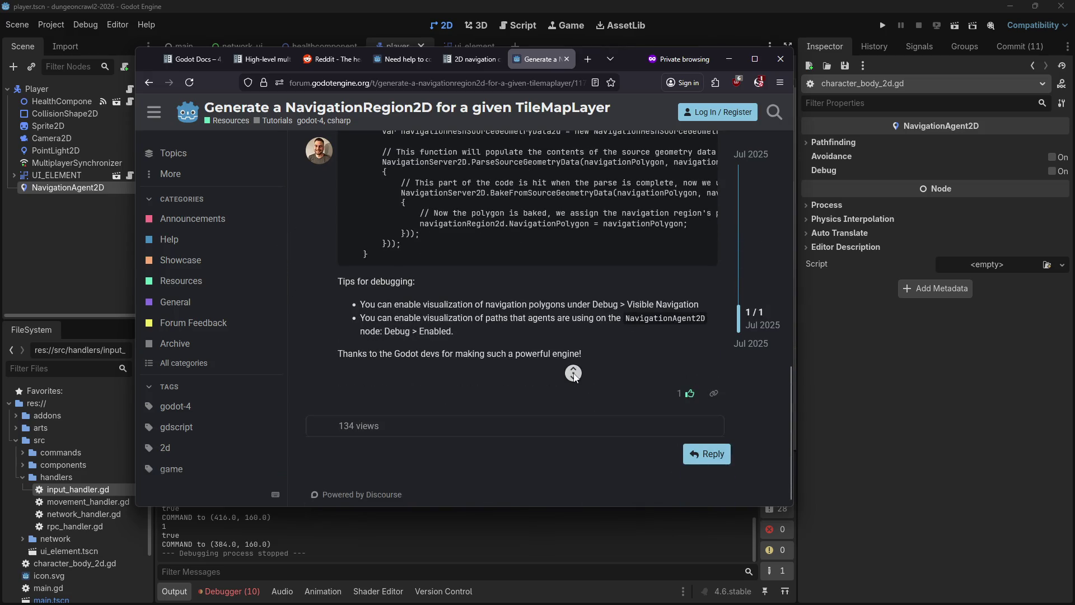
{"action": "scroll", "coordinate": [576, 369], "scroll_direction": "up", "scroll_amount": 15}
{"action": "scroll", "coordinate": [474, 254], "scroll_direction": "up", "scroll_amount": 3}
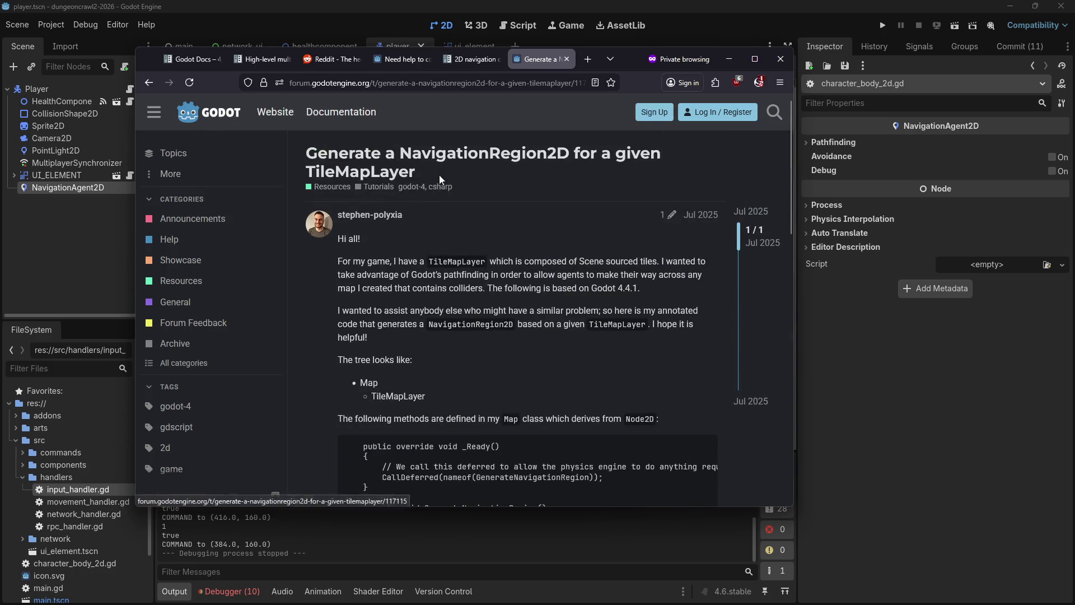
{"action": "left_click", "coordinate": [145, 85]}
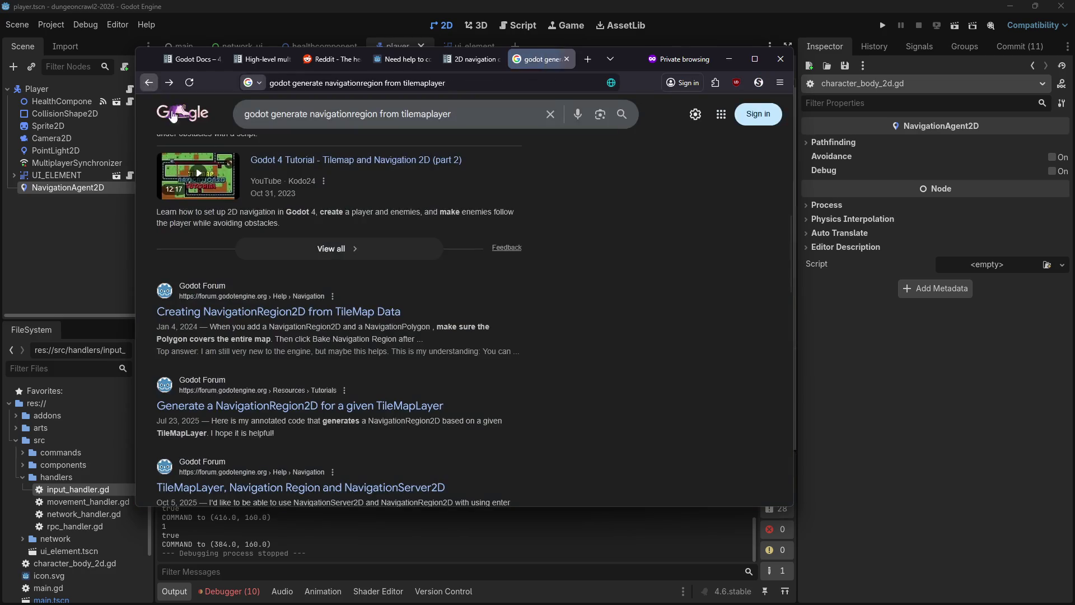
Step: Open the Reddit thread on TileMap navigation and dismiss the extension's permissions panel
{"action": "scroll", "coordinate": [560, 305], "scroll_direction": "down", "scroll_amount": 3}
{"action": "scroll", "coordinate": [583, 315], "scroll_direction": "down", "scroll_amount": 2}
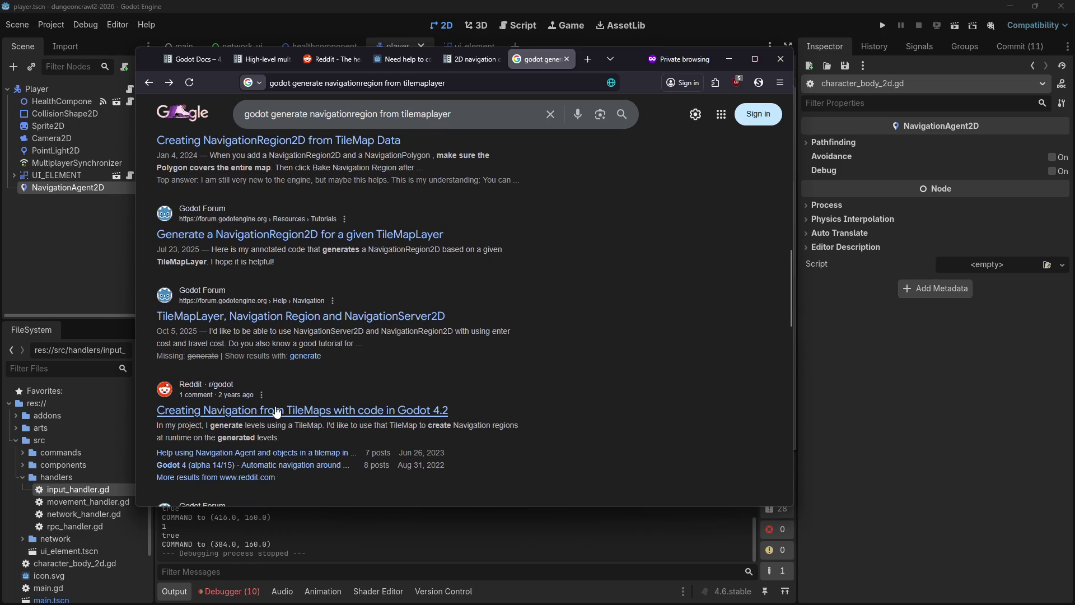
{"action": "left_click", "coordinate": [275, 410]}
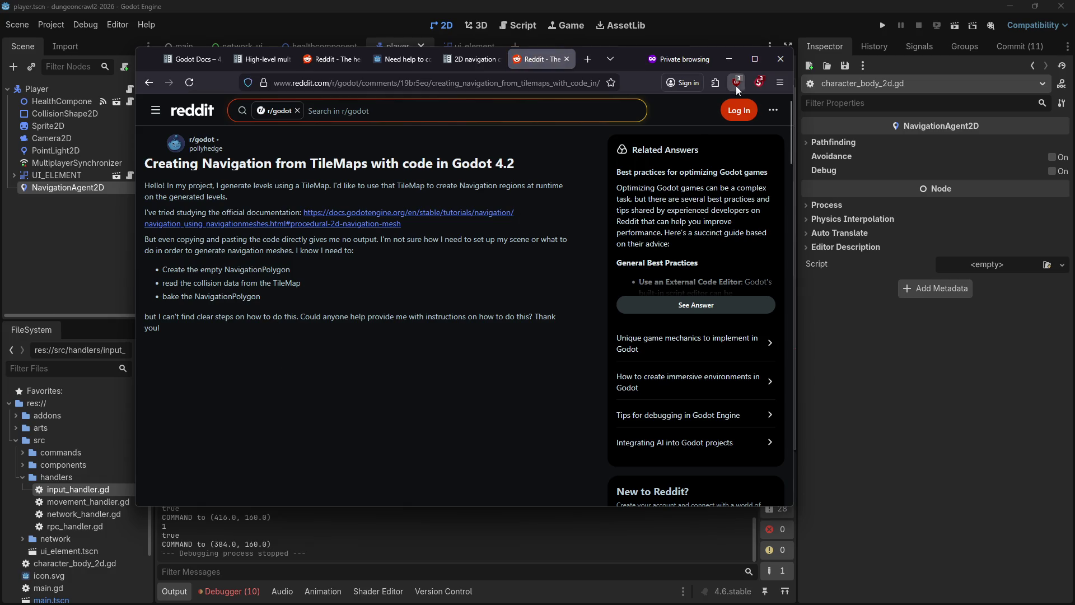
{"action": "left_click", "coordinate": [759, 83]}
{"action": "left_click", "coordinate": [528, 203]}
{"action": "left_click", "coordinate": [759, 82]}
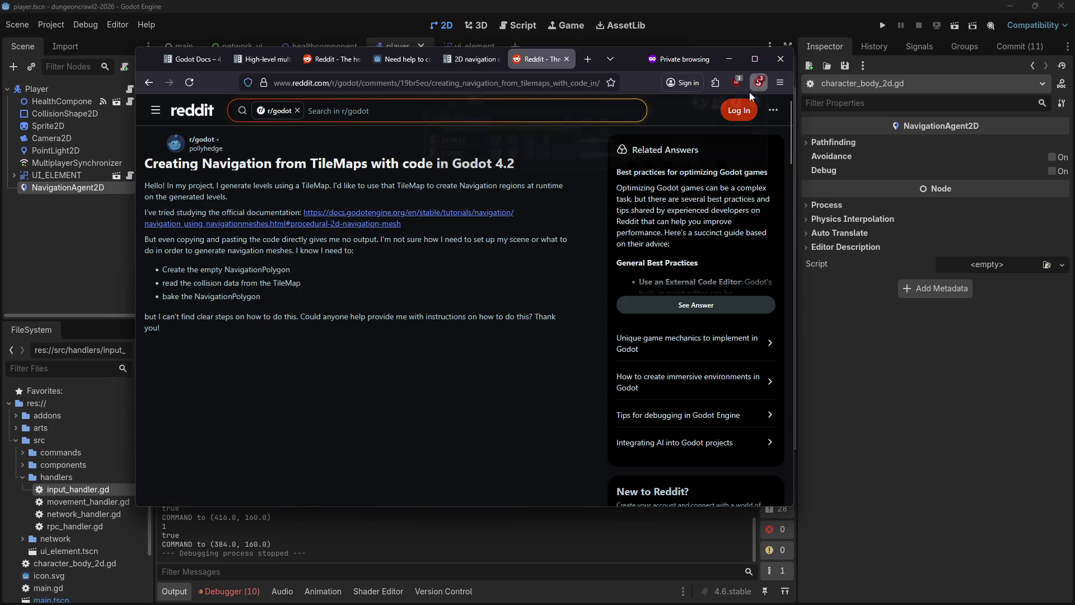
{"action": "left_click", "coordinate": [737, 104]}
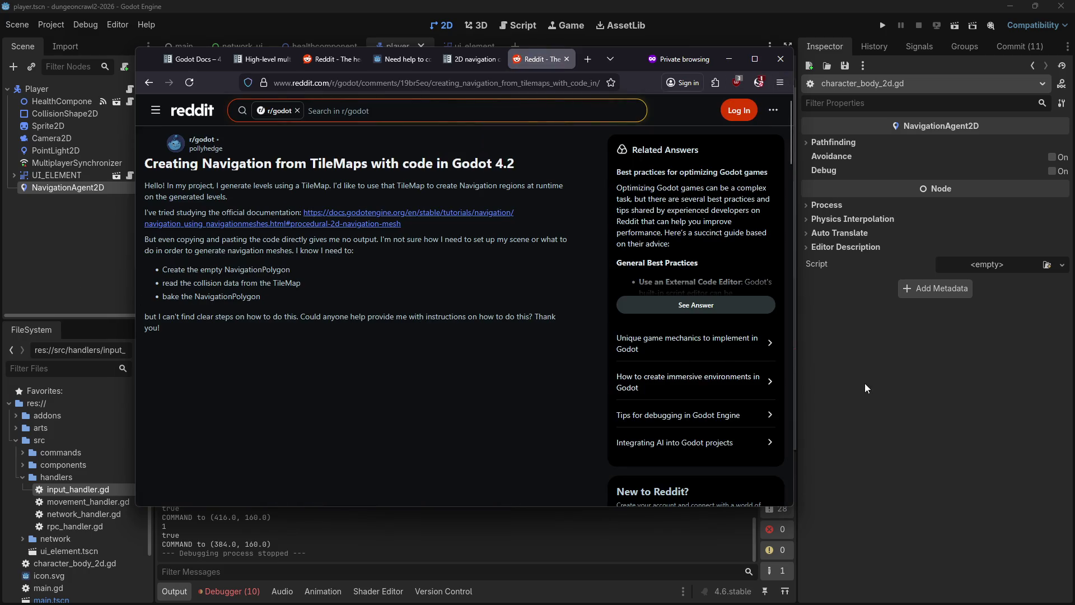
Step: Return to the Godot editor and open the main scene with the tilemap
{"action": "left_click", "coordinate": [829, 374]}
{"action": "scroll", "coordinate": [471, 183], "scroll_direction": "down", "scroll_amount": 5}
{"action": "mouse_move", "coordinate": [242, 56]}
{"action": "left_click", "coordinate": [187, 46]}
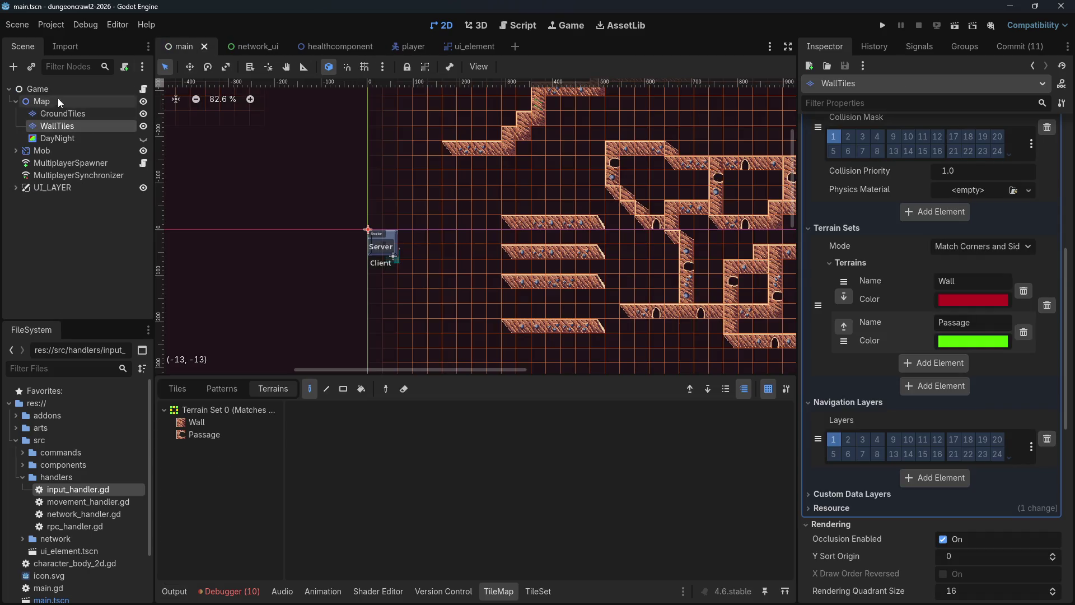
Step: Re-check the WallTiles Navigation Layers settings in the main scene, then return to the Reddit thread
{"action": "scroll", "coordinate": [632, 208], "scroll_direction": "right", "scroll_amount": 5}
{"action": "scroll", "coordinate": [633, 207], "scroll_direction": "up", "scroll_amount": 2}
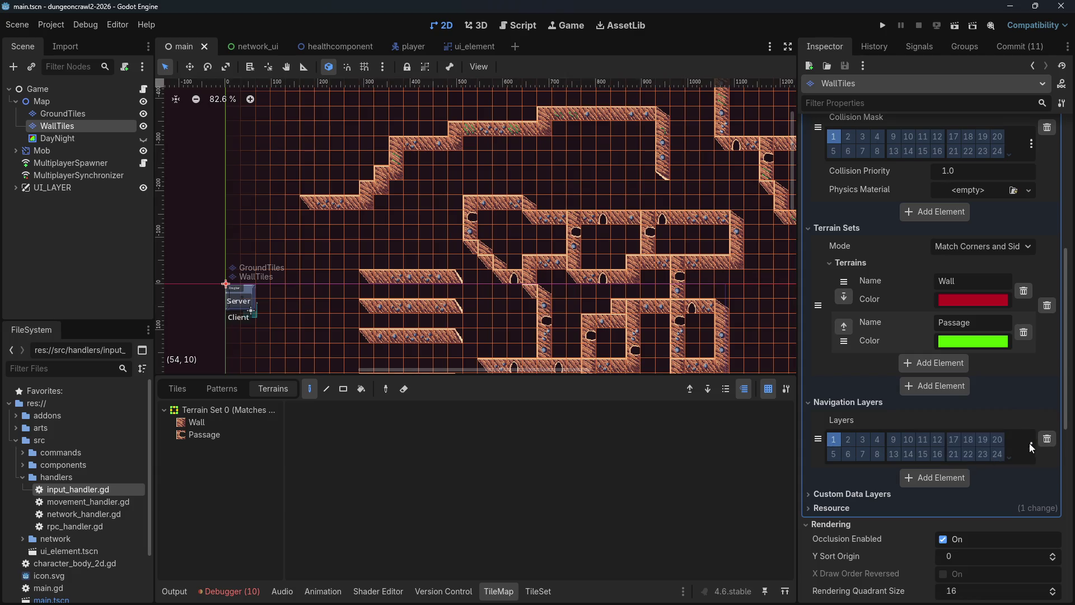
{"action": "left_click", "coordinate": [996, 403]}
{"action": "left_click", "coordinate": [999, 404]}
{"action": "key", "text": "alt+Tab"}
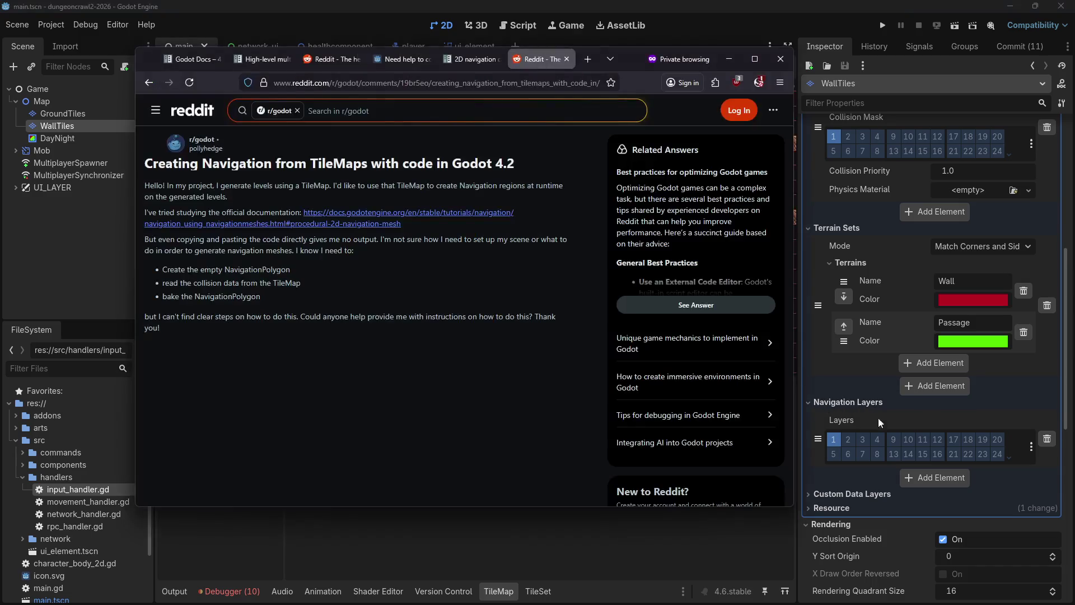
Step: Google 'godot what are tilemaplayer navigation layers' in a new tab, then return to Godot
{"action": "key", "text": "ctrl+t"}
{"action": "left_click", "coordinate": [580, 79]}
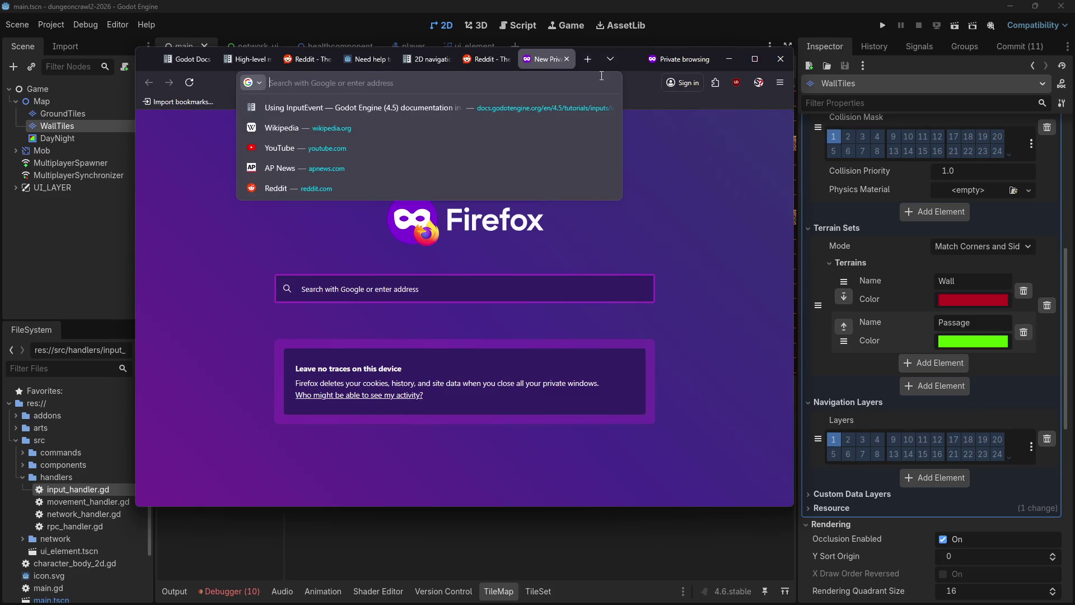
{"action": "type", "text": "godot what are tilemaplayer"}
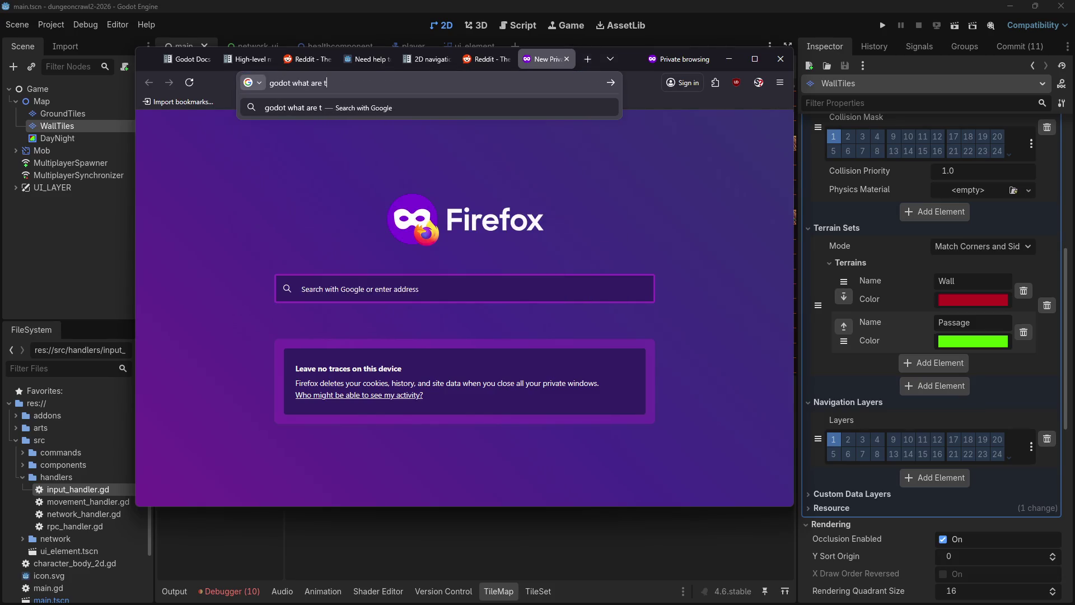
{"action": "type", "text": " n"}
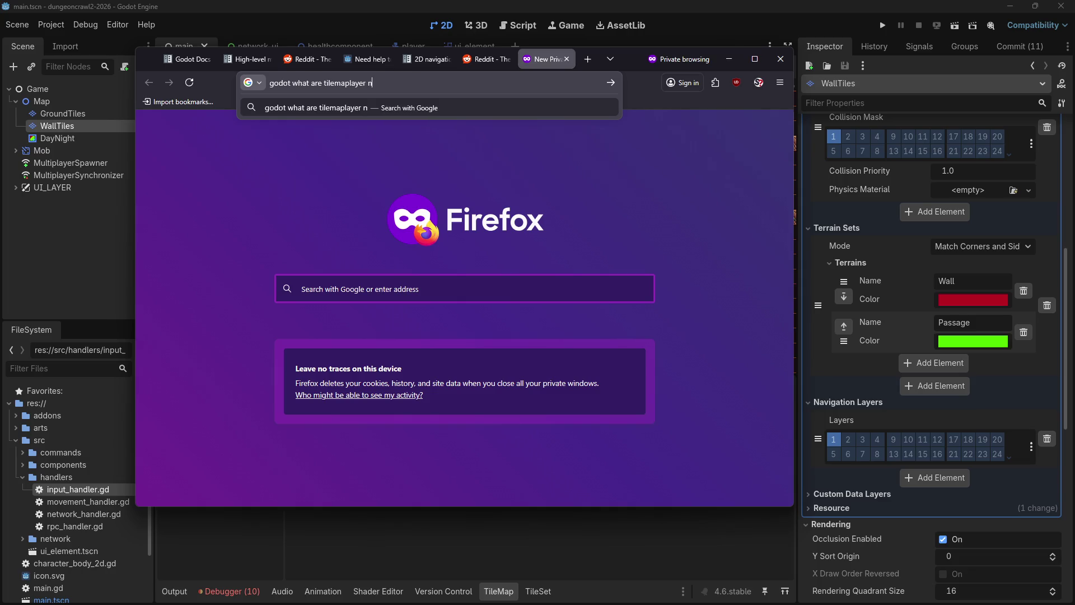
{"action": "type", "text": "avigation layers"}
{"action": "key", "text": "Return"}
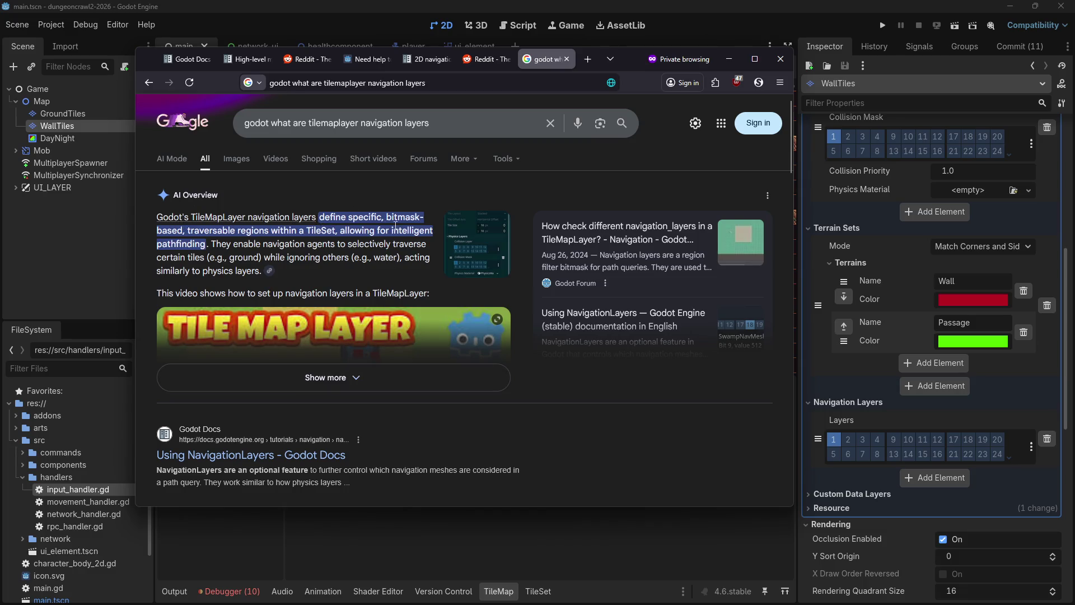
{"action": "left_click", "coordinate": [500, 561]}
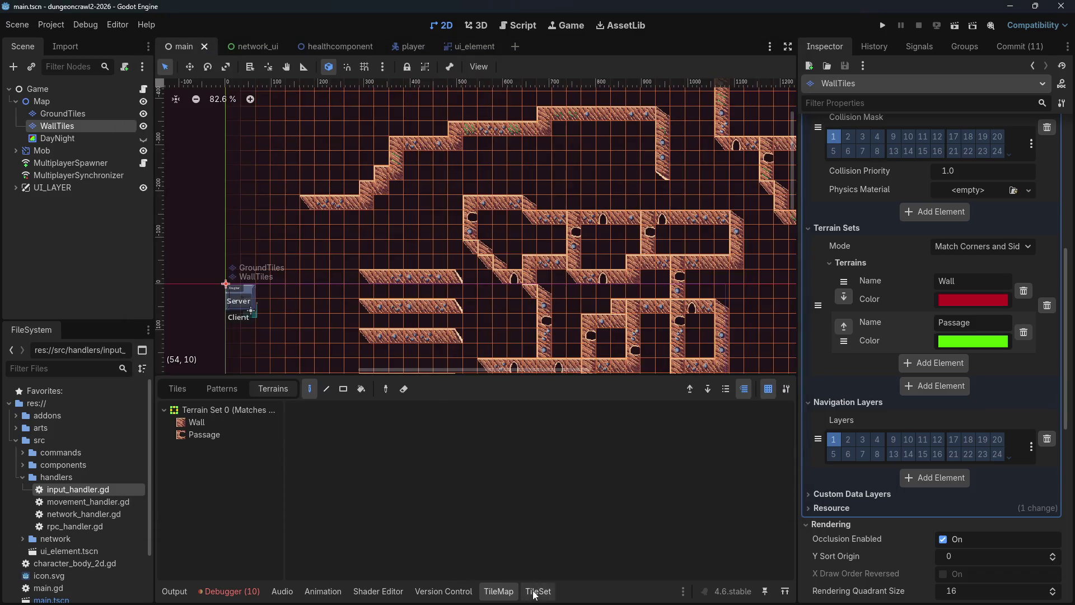
Step: Open the TileSet editor and select wall atlas tile (1,0) in wallentest1.png
{"action": "left_click", "coordinate": [537, 591]}
{"action": "scroll", "coordinate": [331, 472], "scroll_direction": "down", "scroll_amount": 2}
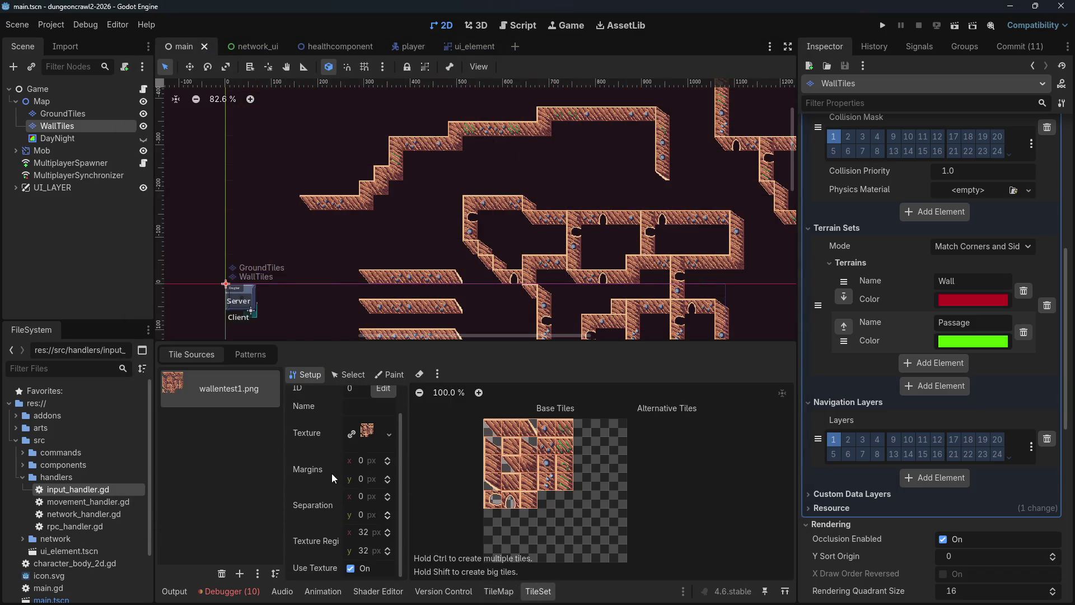
{"action": "left_click", "coordinate": [343, 375]}
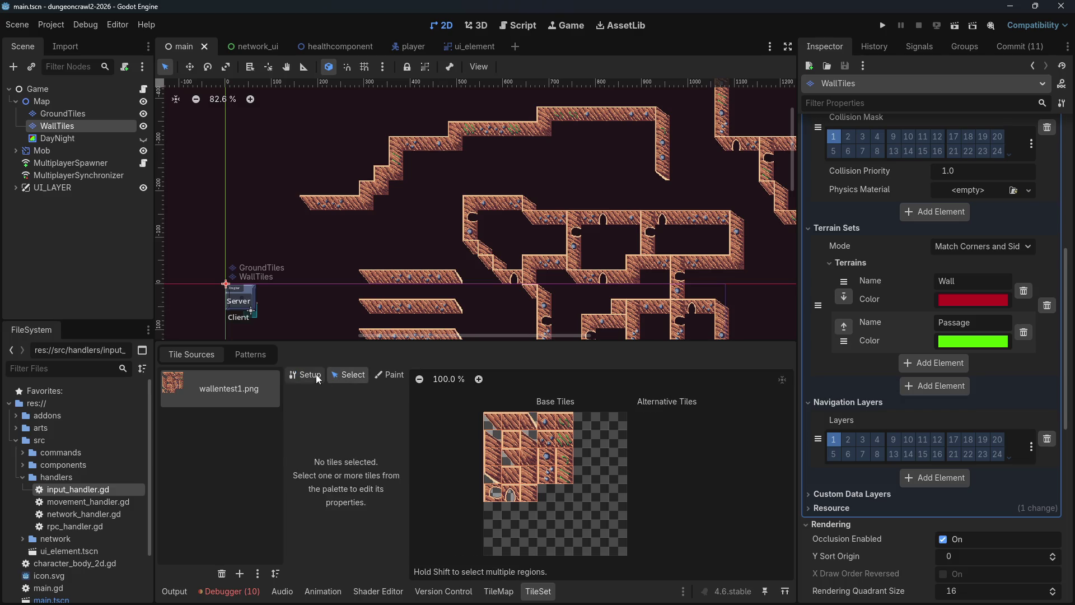
{"action": "left_click", "coordinate": [315, 374]}
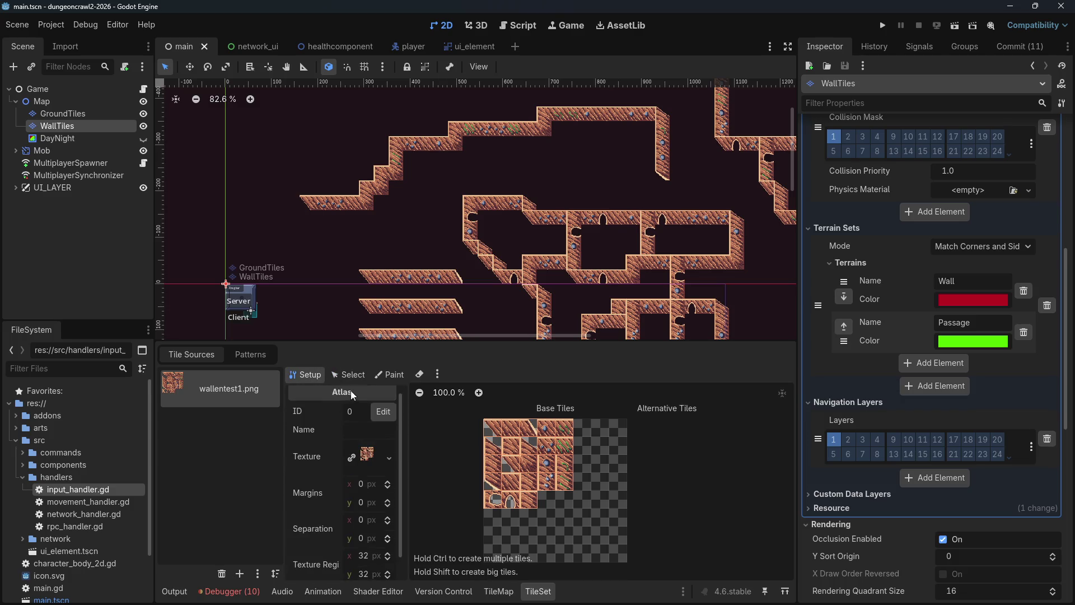
{"action": "left_click", "coordinate": [346, 374]}
{"action": "left_click_drag", "start_coordinate": [493, 421], "coordinate": [565, 433]}
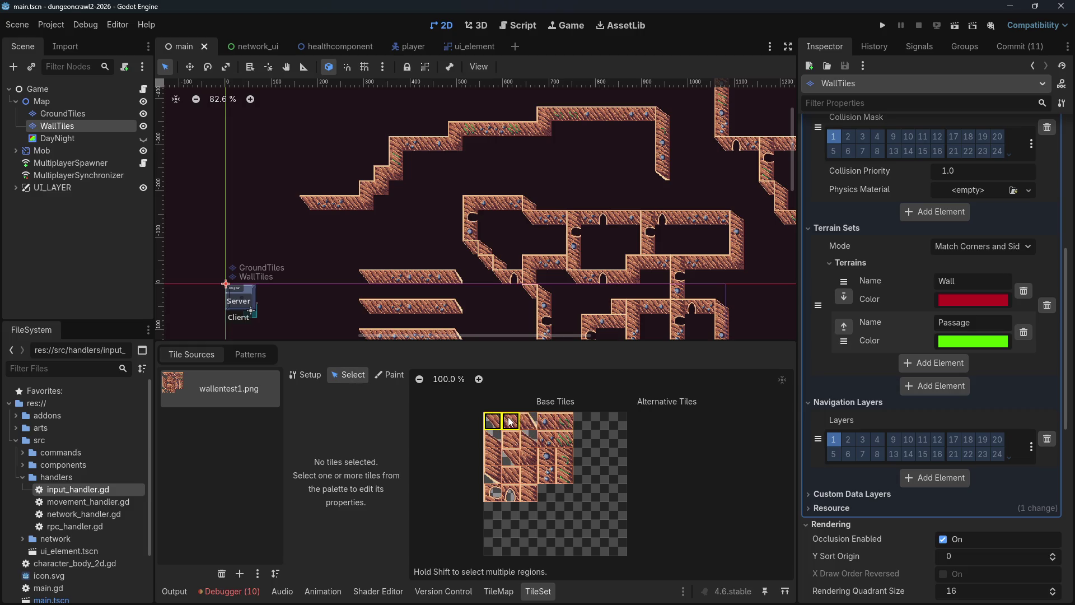
{"action": "left_click", "coordinate": [511, 423]}
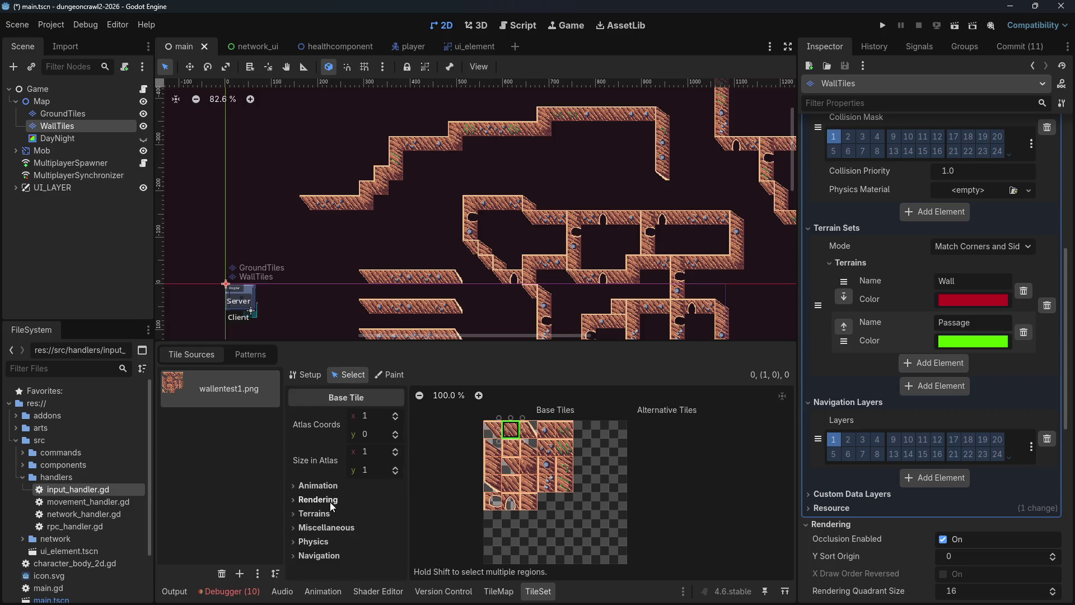
Step: Inspect tile (1,0)'s empty Navigation Layer 0 and red Physics Layer 0, then switch to Firefox
{"action": "left_click", "coordinate": [304, 557]}
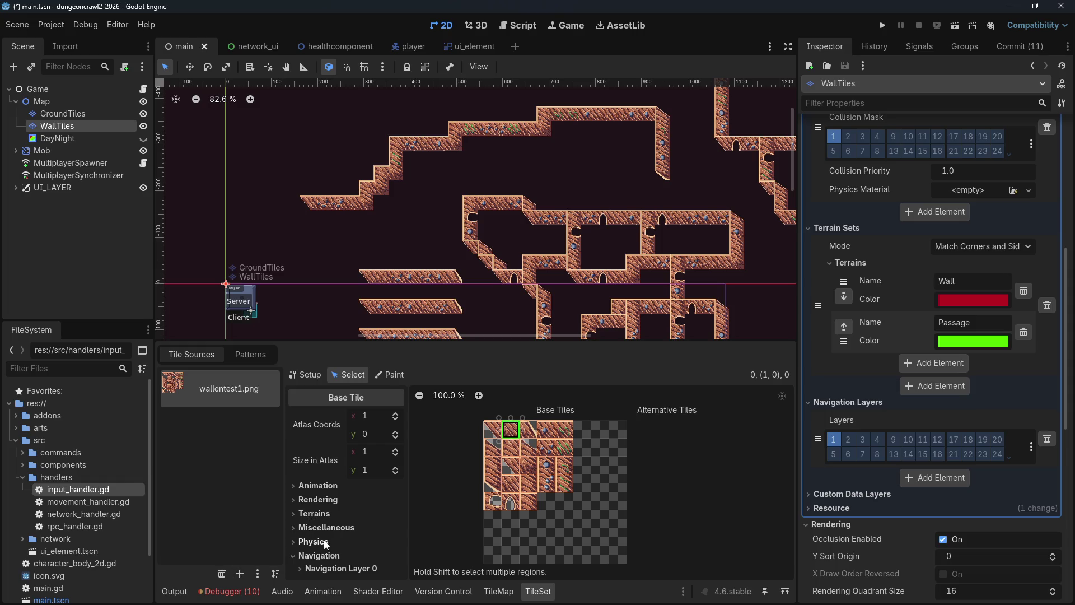
{"action": "left_click", "coordinate": [324, 568]}
{"action": "scroll", "coordinate": [358, 538], "scroll_direction": "down", "scroll_amount": 4}
{"action": "scroll", "coordinate": [374, 530], "scroll_direction": "down", "scroll_amount": 2}
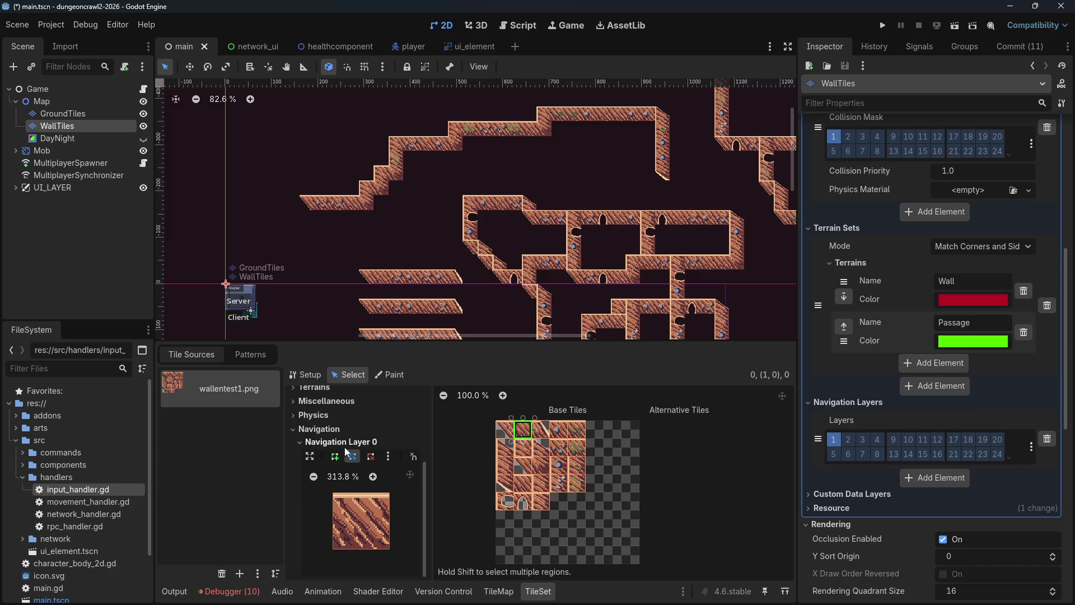
{"action": "left_click", "coordinate": [300, 414]}
{"action": "left_click", "coordinate": [297, 425]}
{"action": "scroll", "coordinate": [323, 442], "scroll_direction": "down", "scroll_amount": 1}
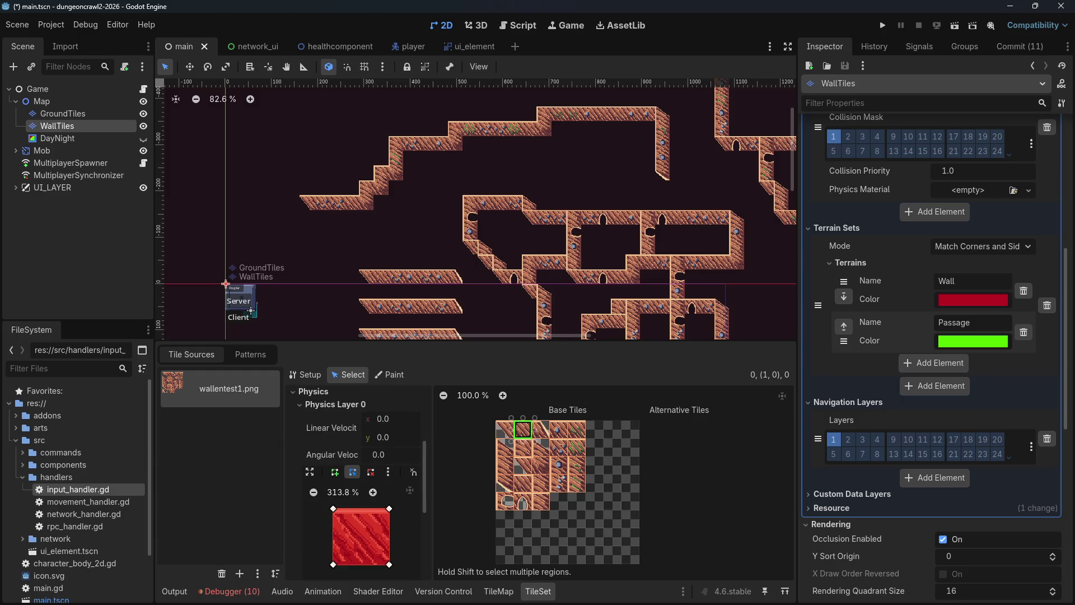
{"action": "key", "text": "alt+Tab"}
Step: Search 'godot tilemaplayer copy physics to navigation' and read through the AI Overview
{"action": "type", "text": "/"}
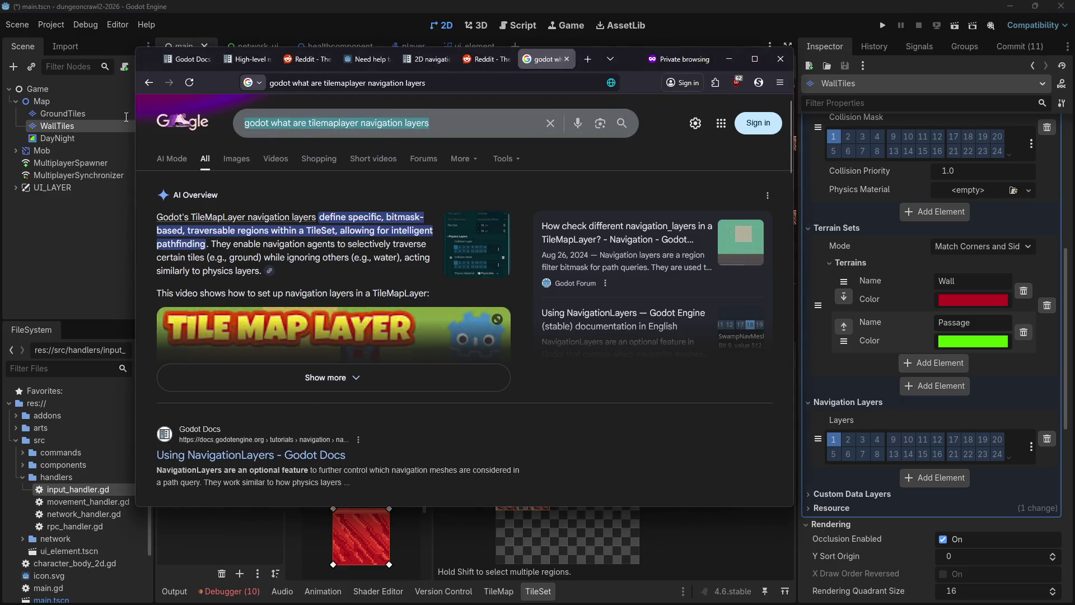
{"action": "type", "text": "godot tim"}
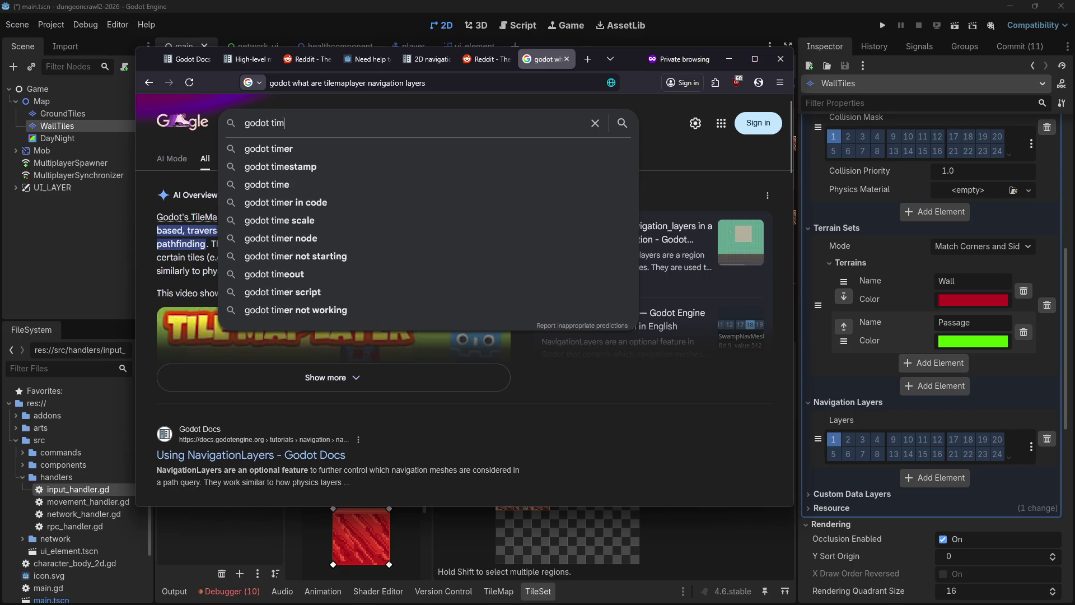
{"action": "key", "text": "BackSpace"}
{"action": "type", "text": "lemaplayer copy"}
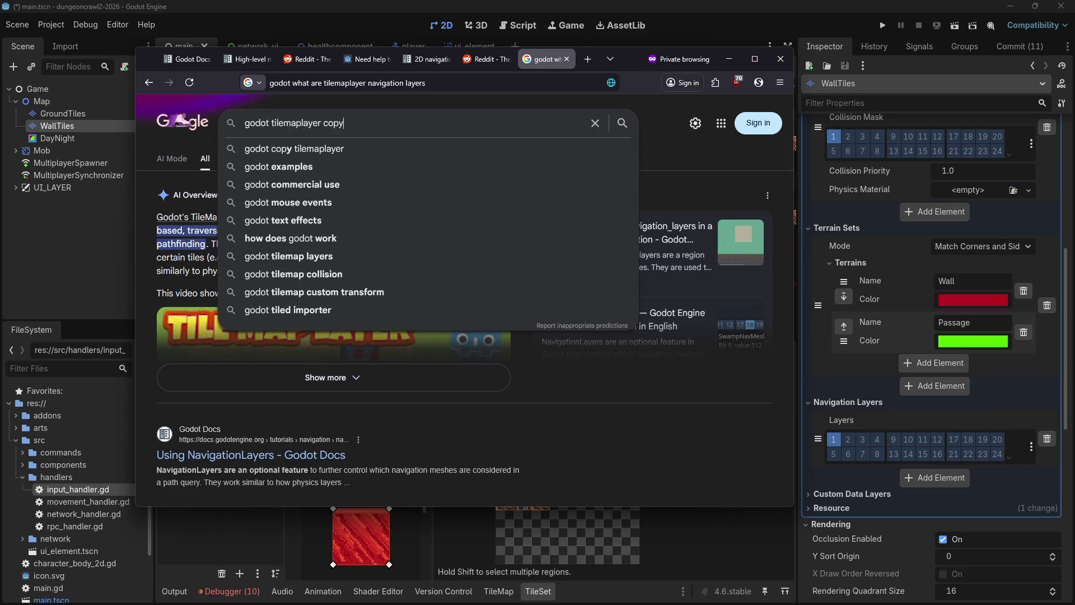
{"action": "type", "text": " physics to navi"}
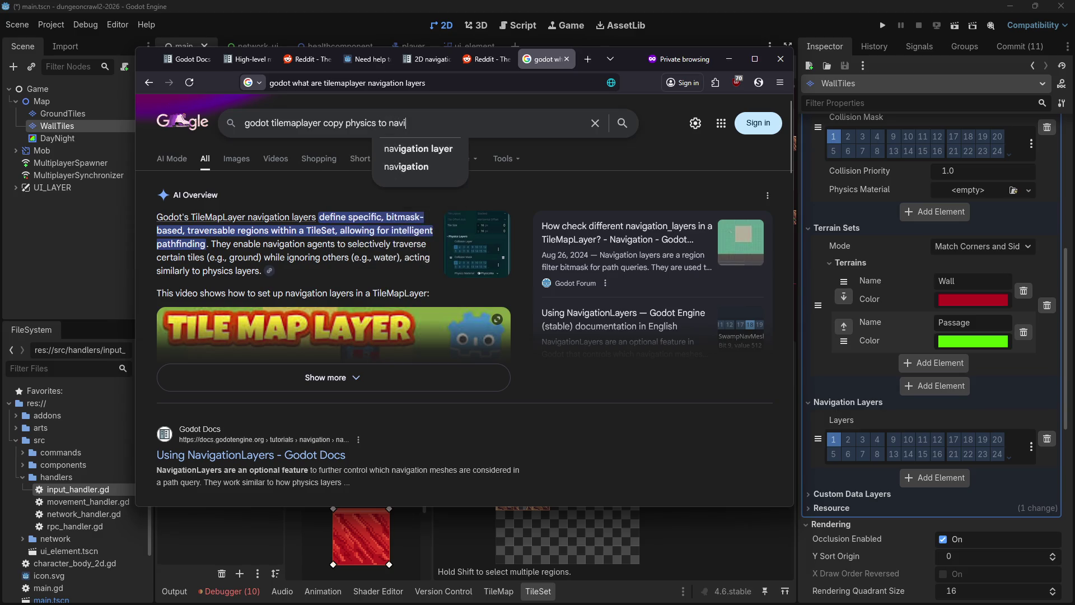
{"action": "type", "text": "gation"}
{"action": "key", "text": "Return"}
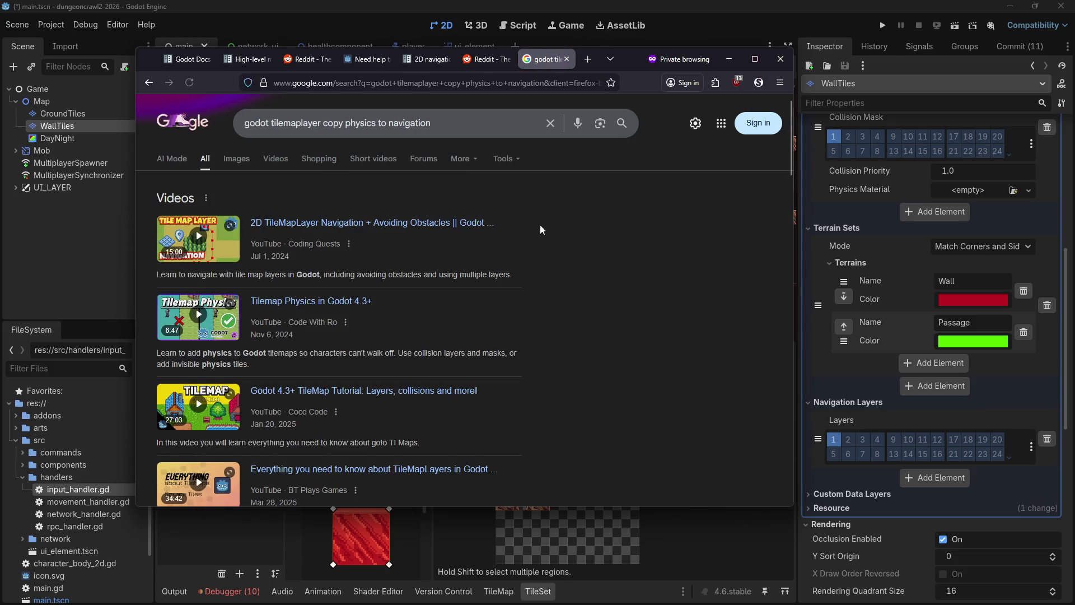
{"action": "scroll", "coordinate": [543, 241], "scroll_direction": "down", "scroll_amount": 3}
{"action": "scroll", "coordinate": [547, 257], "scroll_direction": "down", "scroll_amount": 3}
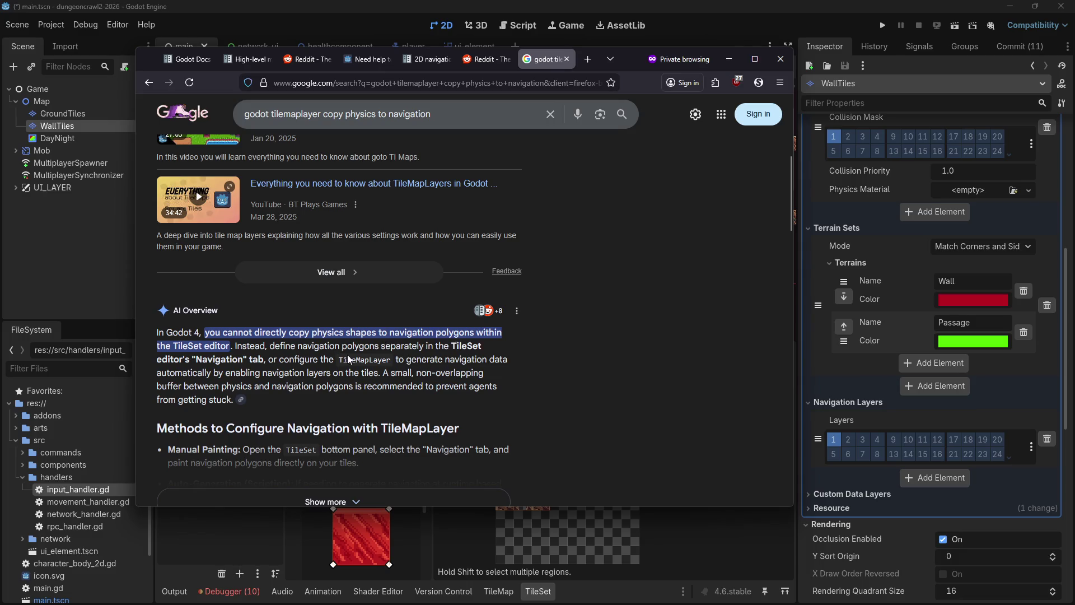
{"action": "scroll", "coordinate": [356, 356], "scroll_direction": "down", "scroll_amount": 1}
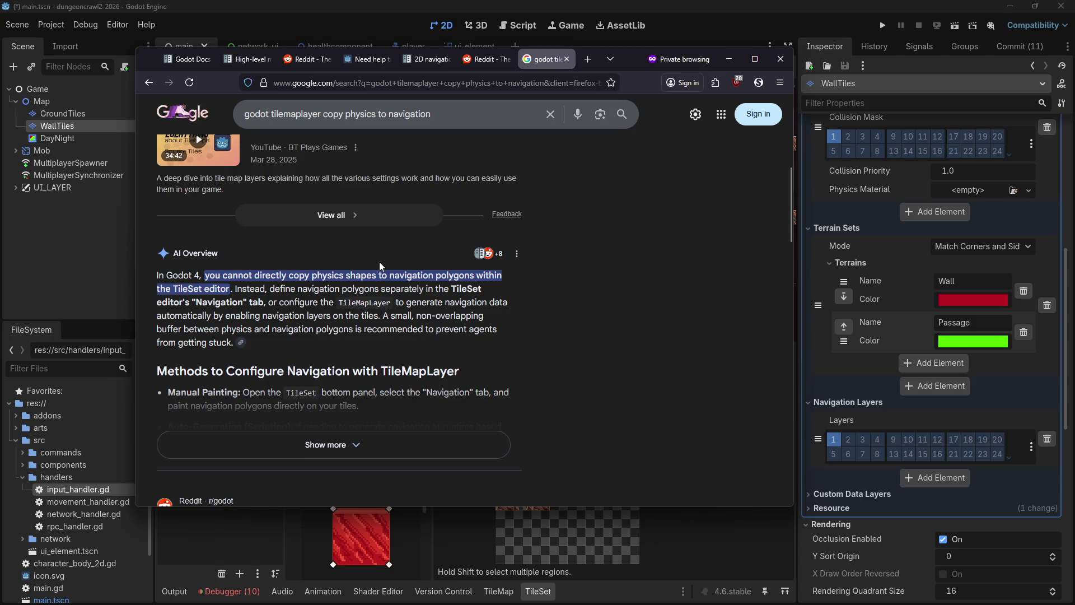
{"action": "scroll", "coordinate": [398, 305], "scroll_direction": "down", "scroll_amount": 3}
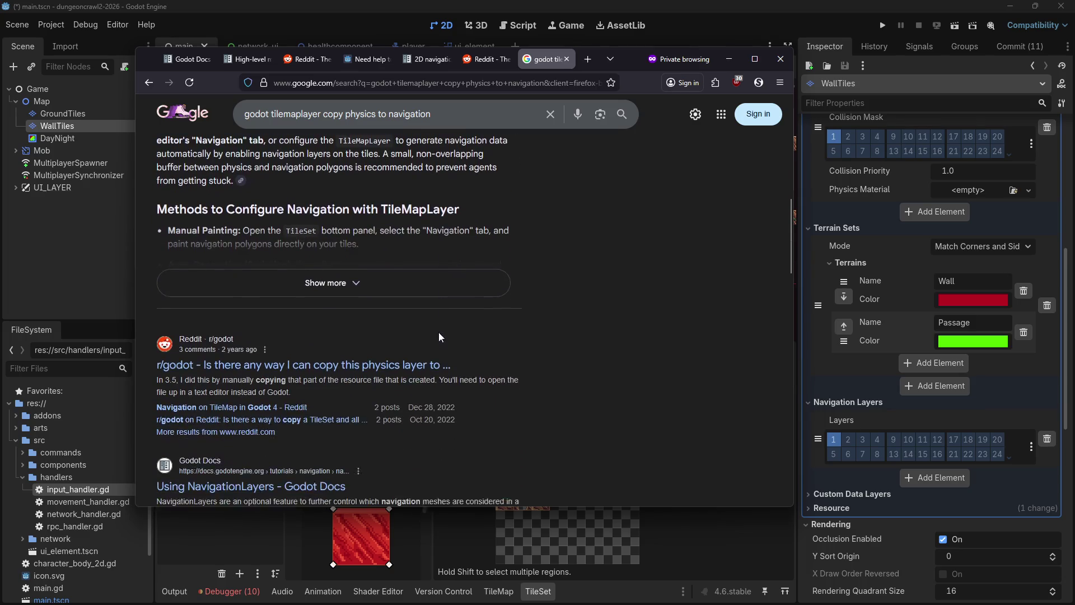
Step: Read the Reddit thread on copying physics to navigation, go back, and return to Godot
{"action": "left_click", "coordinate": [269, 360]}
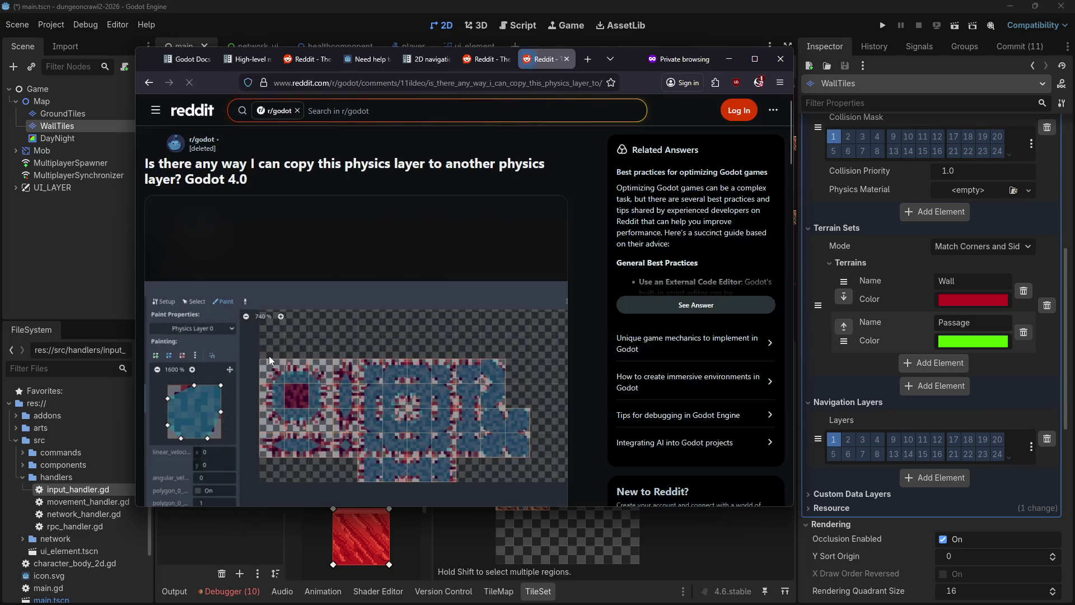
{"action": "scroll", "coordinate": [267, 355], "scroll_direction": "down", "scroll_amount": 6}
{"action": "left_click", "coordinate": [745, 109]}
{"action": "left_click", "coordinate": [512, 299]}
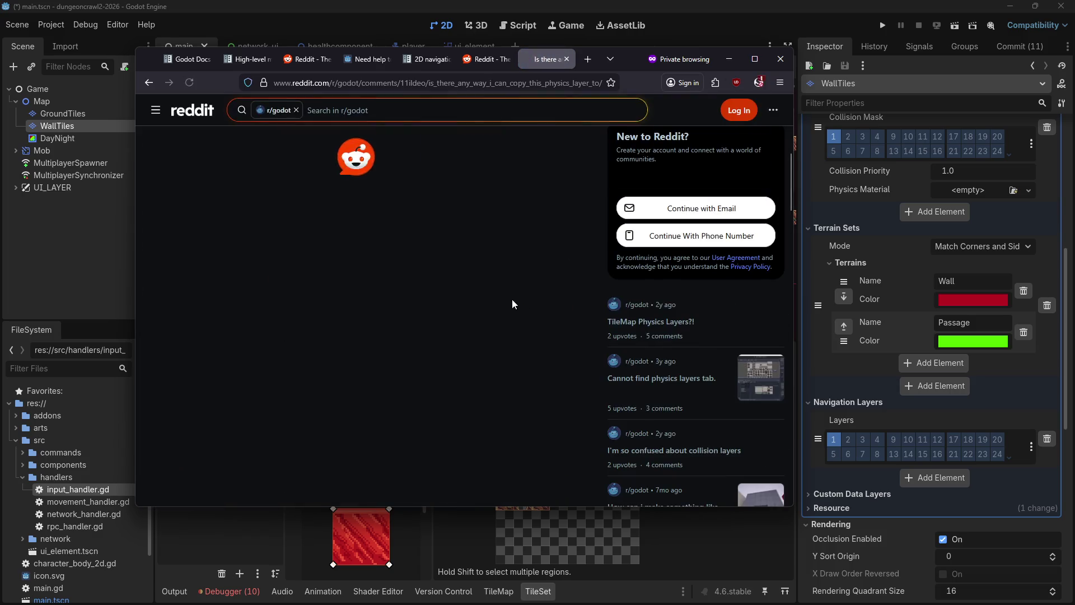
{"action": "scroll", "coordinate": [495, 210], "scroll_direction": "up", "scroll_amount": 2}
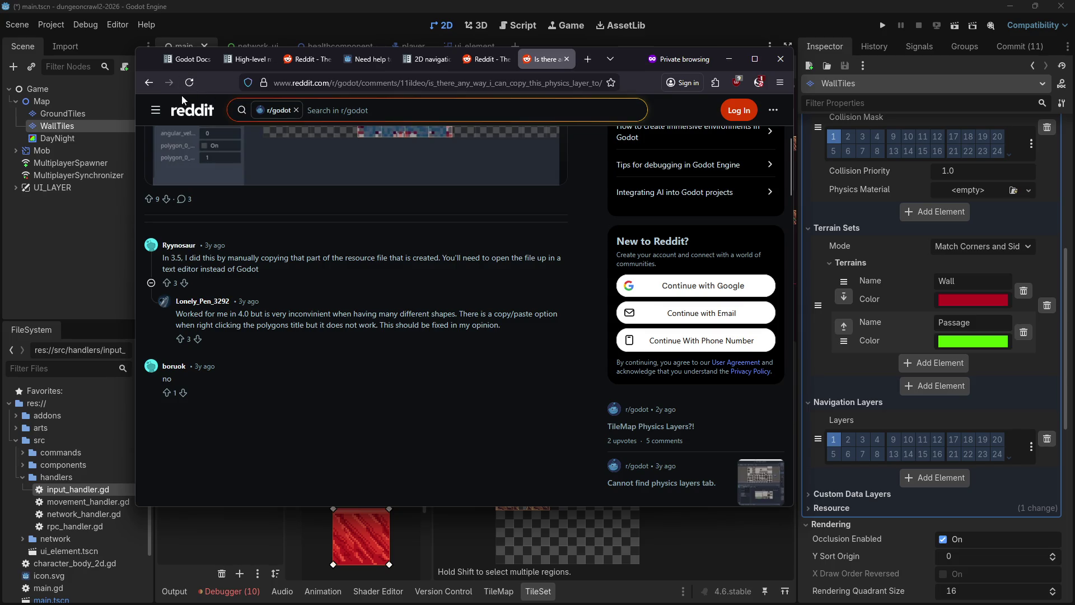
{"action": "left_click", "coordinate": [153, 86]}
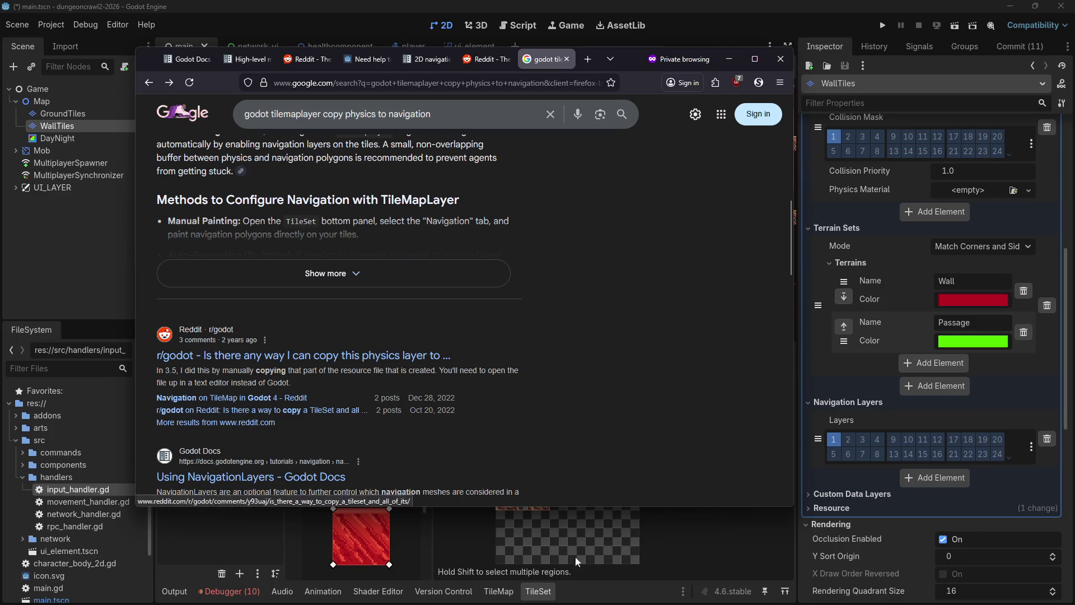
{"action": "left_click", "coordinate": [387, 508]}
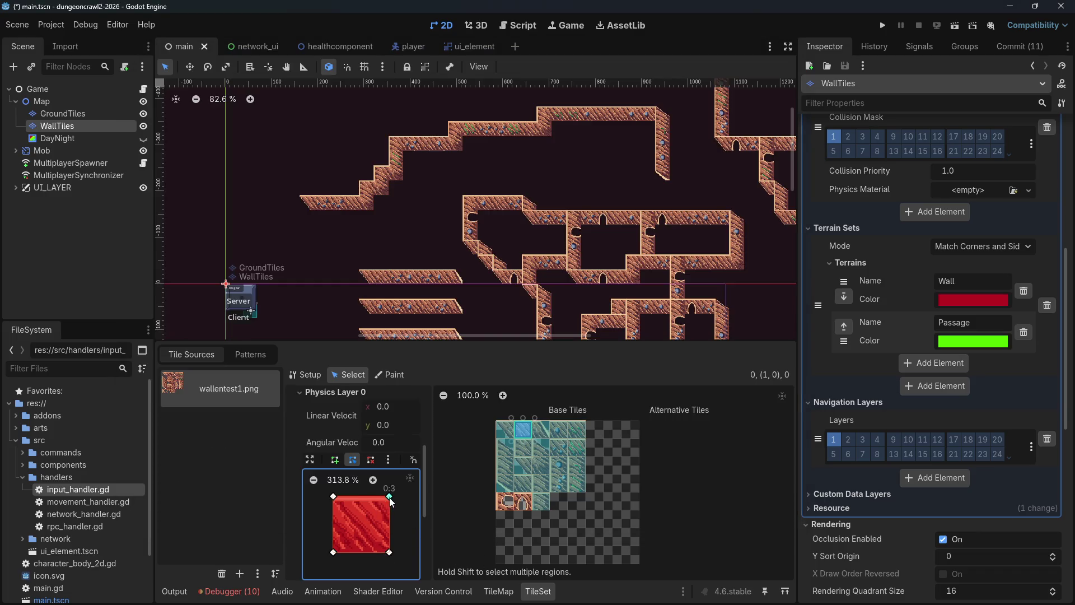
Step: Begin a navigation polygon for tile (1,0) on Navigation Layer 0, then undo and redo
{"action": "scroll", "coordinate": [344, 448], "scroll_direction": "down", "scroll_amount": 5}
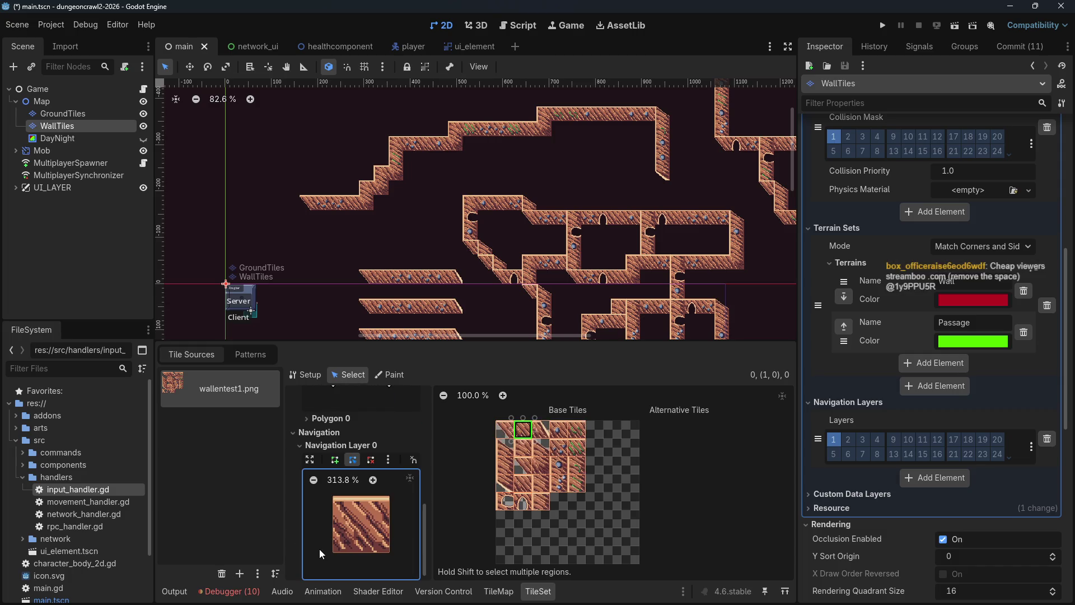
{"action": "left_click", "coordinate": [336, 460]}
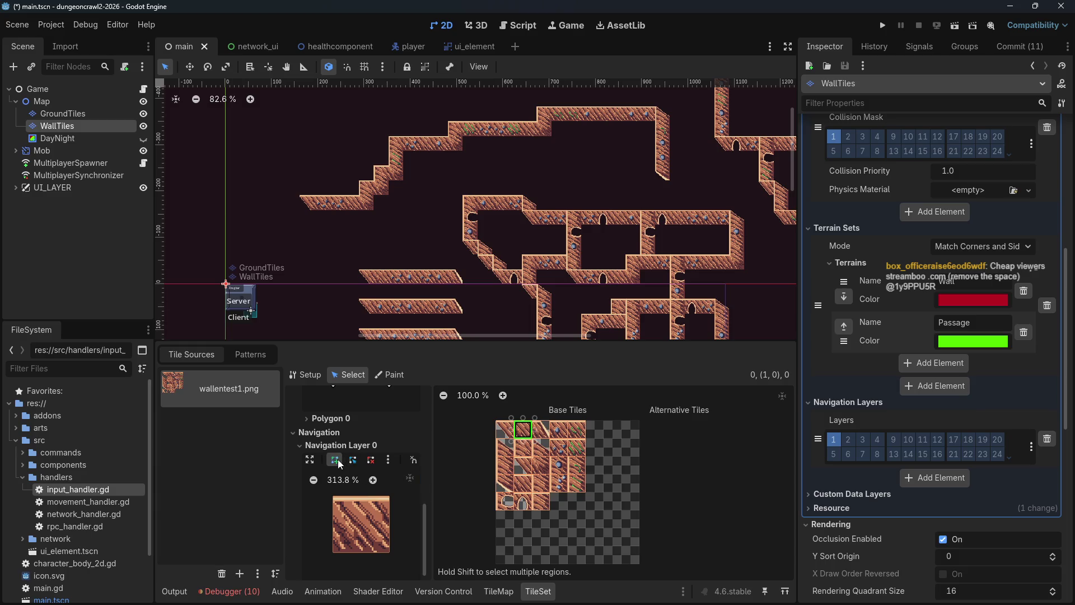
{"action": "left_click", "coordinate": [329, 494]}
{"action": "left_click", "coordinate": [334, 497]}
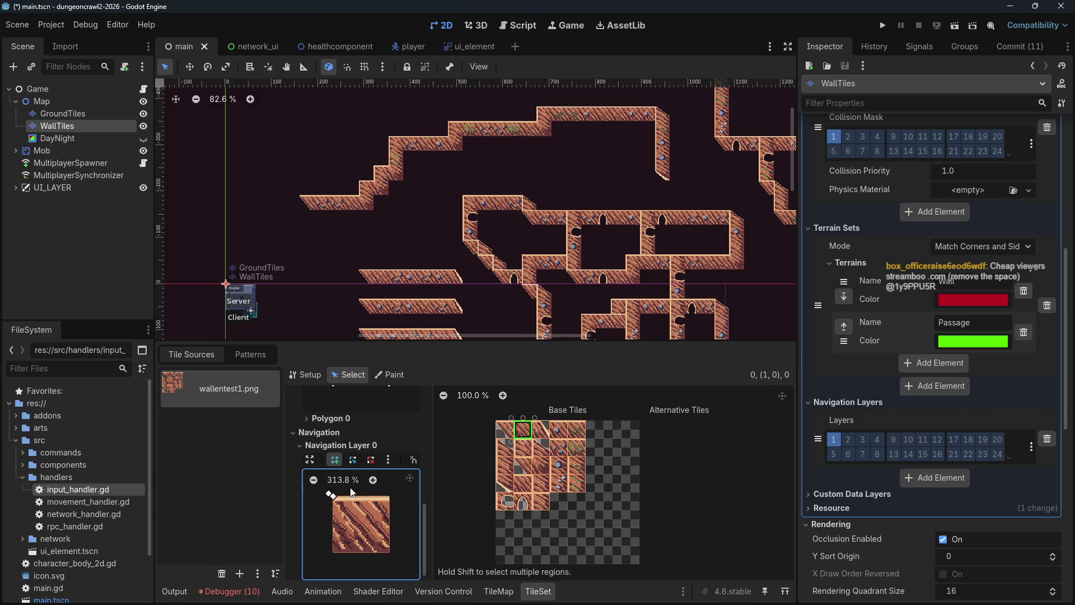
{"action": "key", "text": "ctrl+z"}
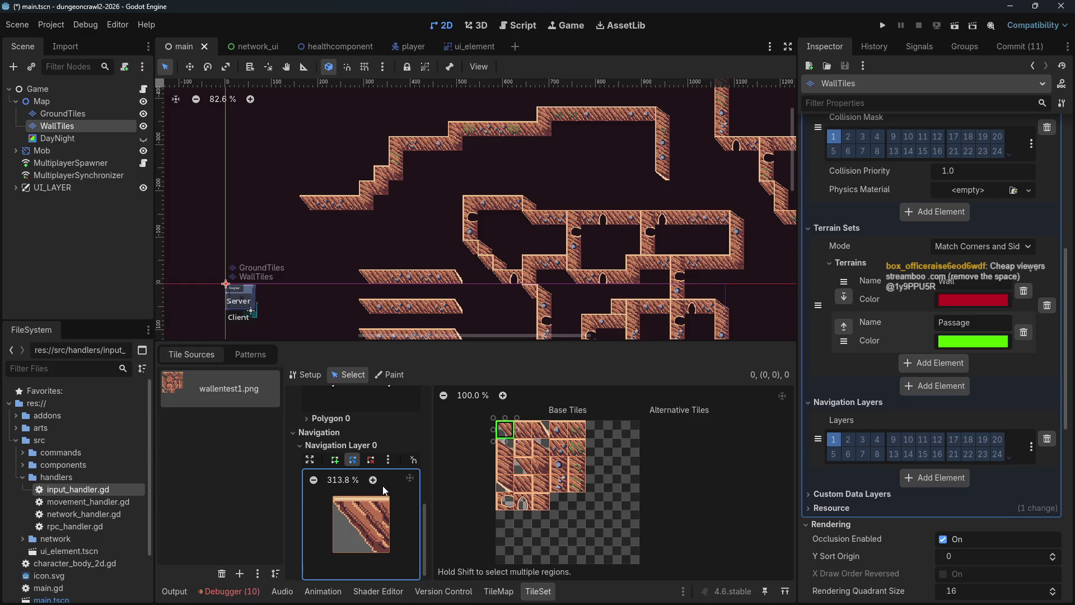
{"action": "key", "text": "ctrl+shift+z"}
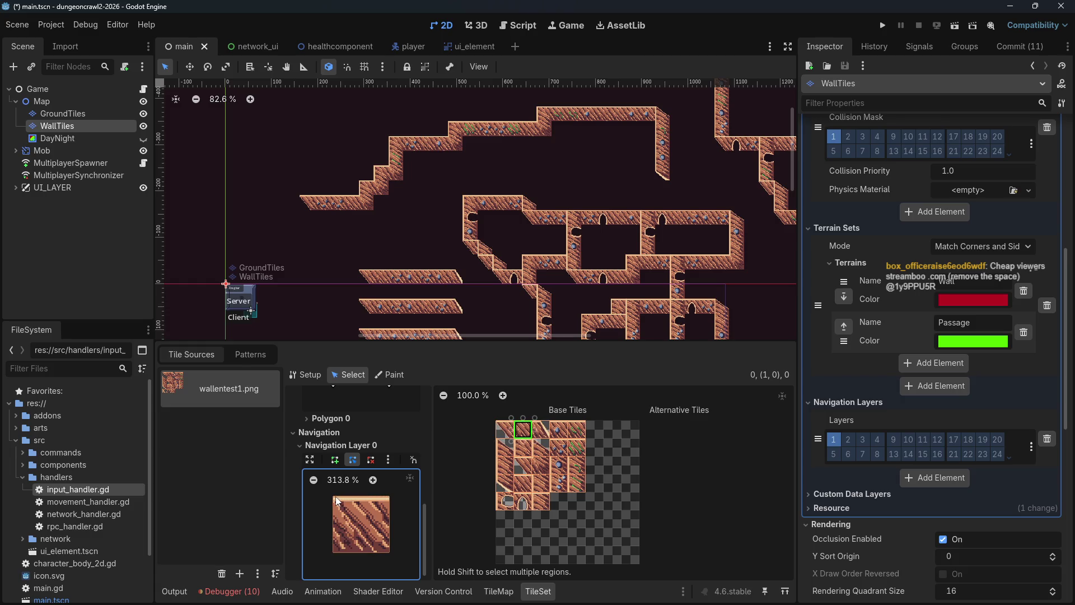
Step: Draw a closed square navigation polygon through tile (1,0)'s four corners
{"action": "left_click", "coordinate": [333, 460]}
{"action": "left_click", "coordinate": [333, 496]}
{"action": "left_click", "coordinate": [390, 496]}
{"action": "left_click", "coordinate": [389, 552]}
{"action": "left_click", "coordinate": [333, 552]}
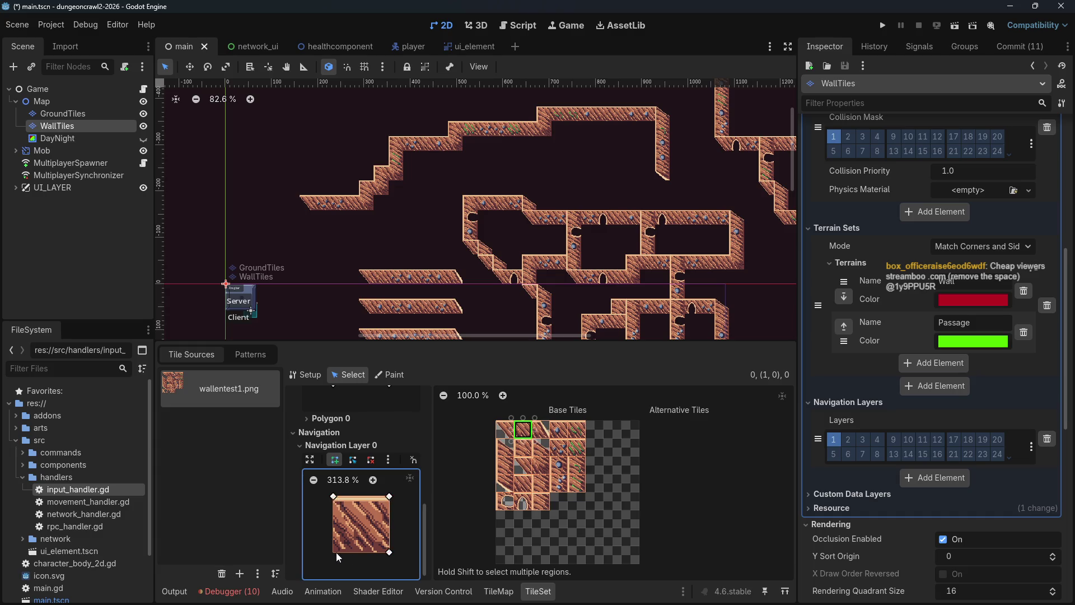
{"action": "left_click", "coordinate": [334, 496]}
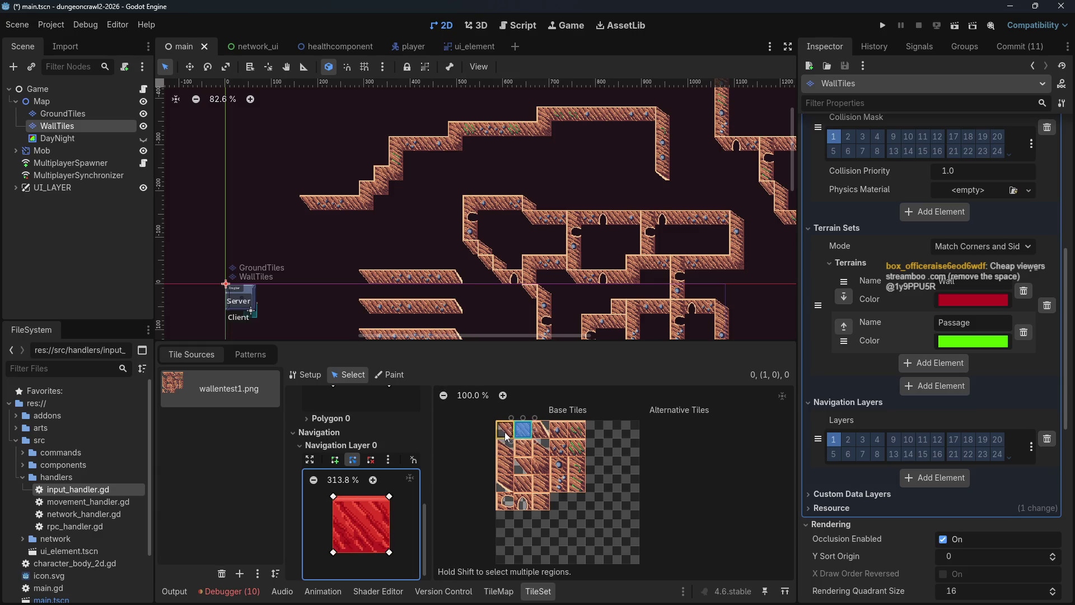
{"action": "left_click", "coordinate": [523, 448]}
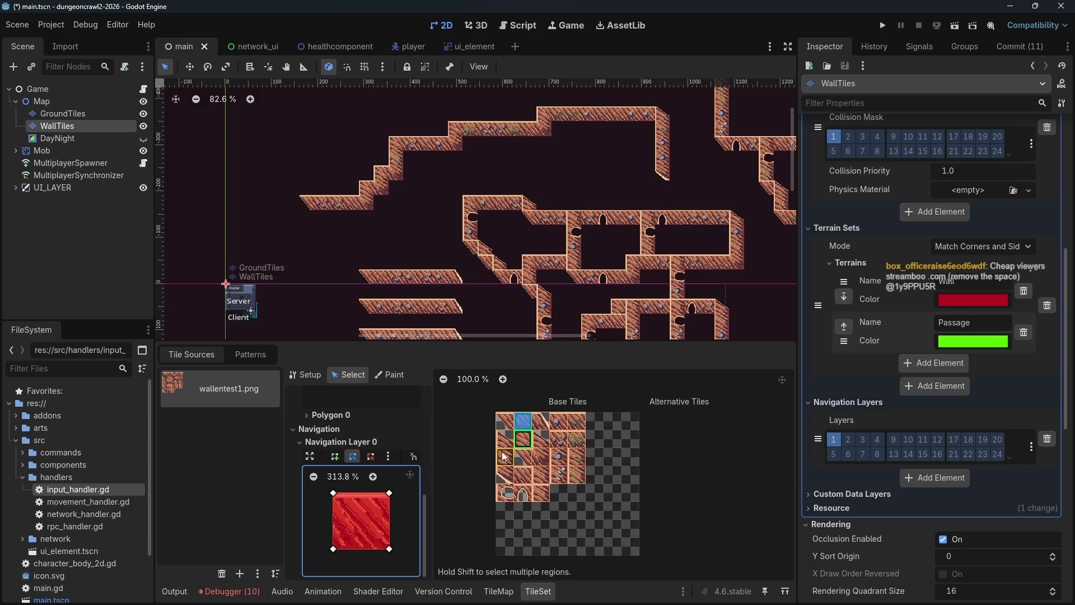
Step: Add most wall atlas tiles to a selection, then reset it to just tile (1,0)
{"action": "left_click", "coordinate": [504, 457], "text": "shift"}
{"action": "left_click", "coordinate": [541, 457], "text": "shift"}
{"action": "left_click", "coordinate": [559, 428], "text": "shift"}
{"action": "left_click", "coordinate": [559, 439], "text": "shift"}
{"action": "left_click", "coordinate": [559, 457], "text": "shift"}
{"action": "left_click", "coordinate": [559, 474], "text": "shift"}
{"action": "left_click", "coordinate": [577, 475], "text": "shift"}
{"action": "left_click", "coordinate": [580, 458], "text": "shift"}
{"action": "left_click", "coordinate": [576, 439], "text": "shift"}
{"action": "left_click", "coordinate": [577, 421], "text": "shift"}
{"action": "left_click", "coordinate": [540, 475], "text": "shift"}
{"action": "left_click", "coordinate": [540, 492], "text": "shift"}
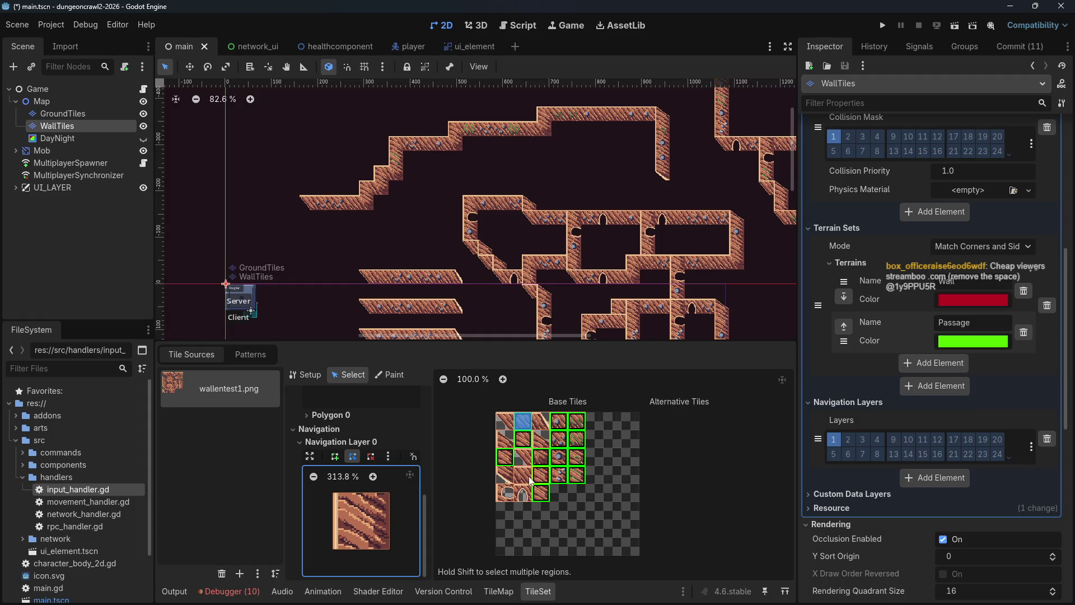
{"action": "left_click", "coordinate": [521, 477], "text": "shift"}
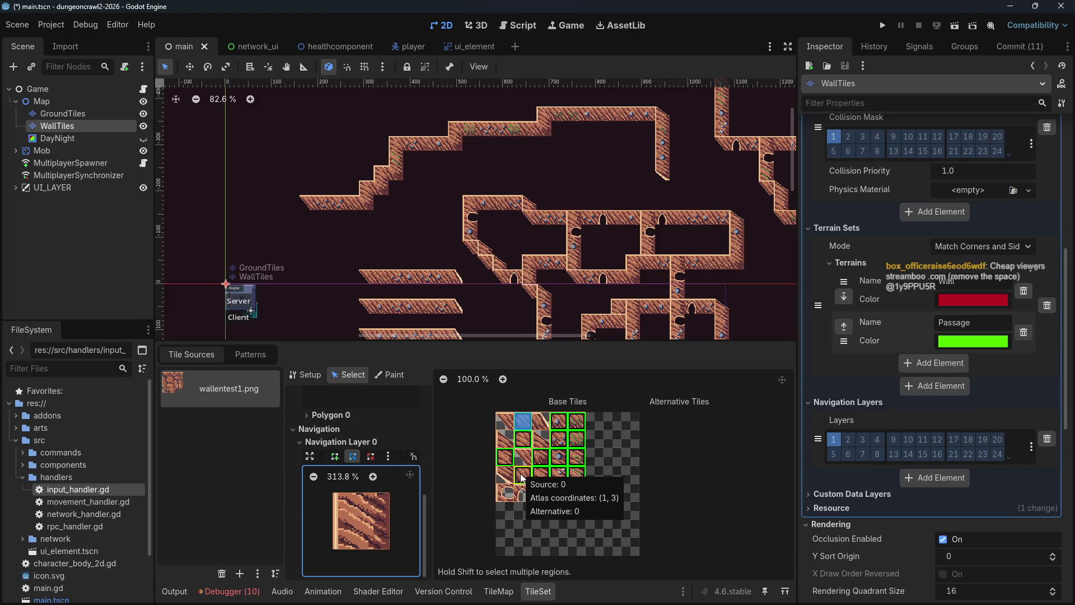
{"action": "left_click", "coordinate": [521, 476]}
{"action": "left_click", "coordinate": [523, 431]}
Step: Build a new multi-tile selection including tiles (0,2), (1,3), (2,4), (3,1), (4,1), (4,0) and (3,0)
{"action": "left_click", "coordinate": [524, 455], "text": "shift"}
{"action": "left_click", "coordinate": [505, 458], "text": "shift"}
{"action": "left_click", "coordinate": [523, 476], "text": "shift"}
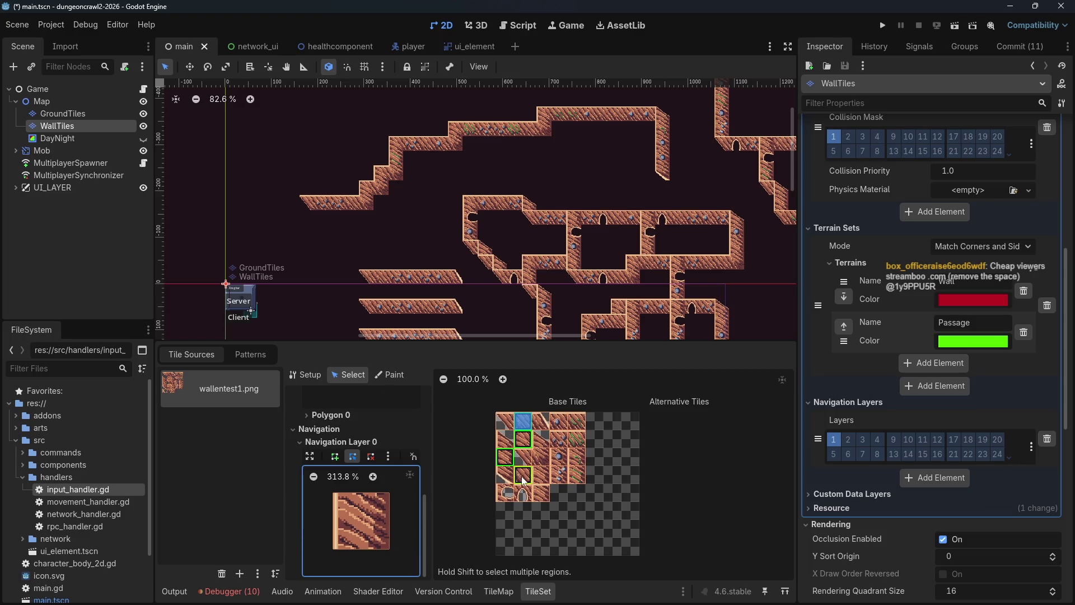
{"action": "left_click", "coordinate": [546, 477], "text": "shift"}
{"action": "left_click", "coordinate": [541, 456], "text": "shift"}
{"action": "left_click", "coordinate": [558, 456], "text": "shift"}
{"action": "left_click", "coordinate": [577, 456], "text": "shift"}
{"action": "left_click", "coordinate": [576, 475], "text": "shift"}
{"action": "left_click", "coordinate": [563, 477], "text": "shift"}
{"action": "left_click", "coordinate": [541, 493], "text": "shift"}
{"action": "left_click", "coordinate": [559, 439], "text": "shift"}
{"action": "left_click", "coordinate": [576, 438], "text": "shift"}
{"action": "left_click", "coordinate": [576, 420], "text": "shift"}
{"action": "left_click", "coordinate": [559, 420], "text": "shift"}
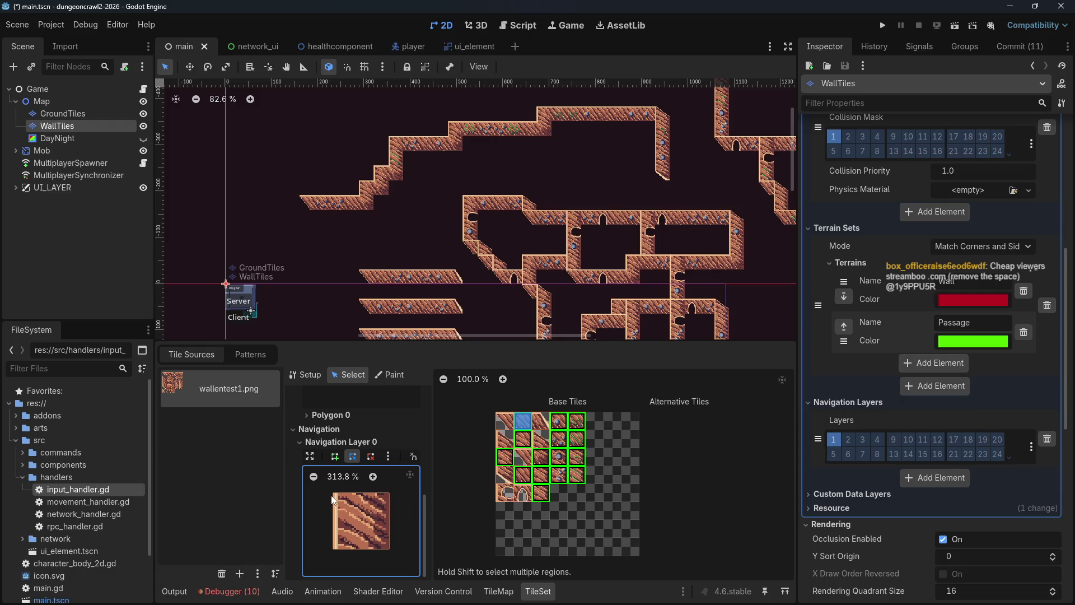
{"action": "scroll", "coordinate": [342, 447], "scroll_direction": "up", "scroll_amount": 5}
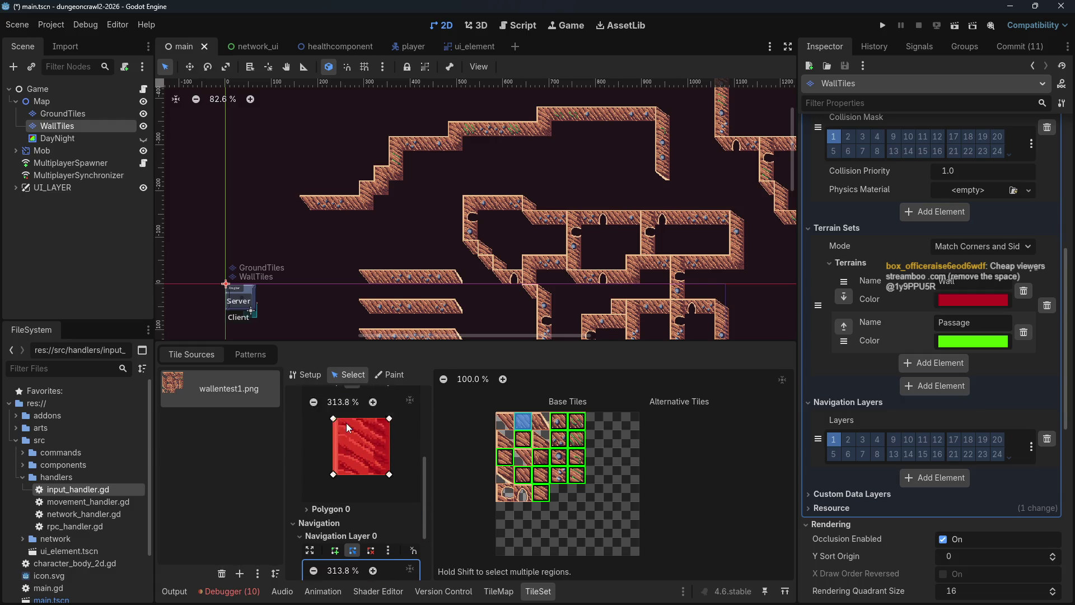
Step: Compare the physics collision shapes of wall tiles (0,0), (2,0) and (2,1)
{"action": "left_click", "coordinate": [541, 420]}
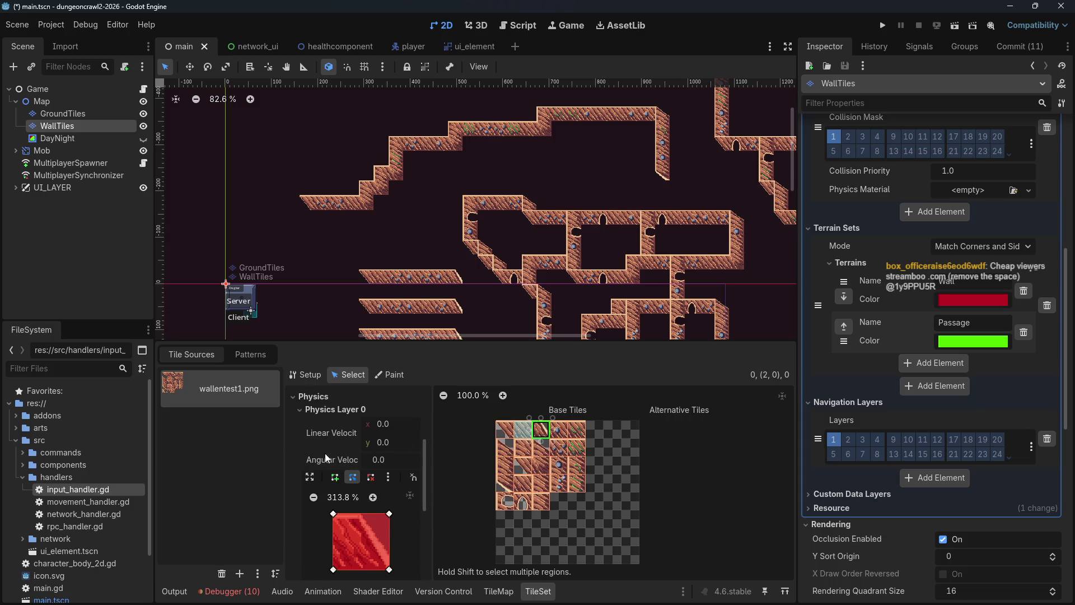
{"action": "left_click", "coordinate": [318, 412]}
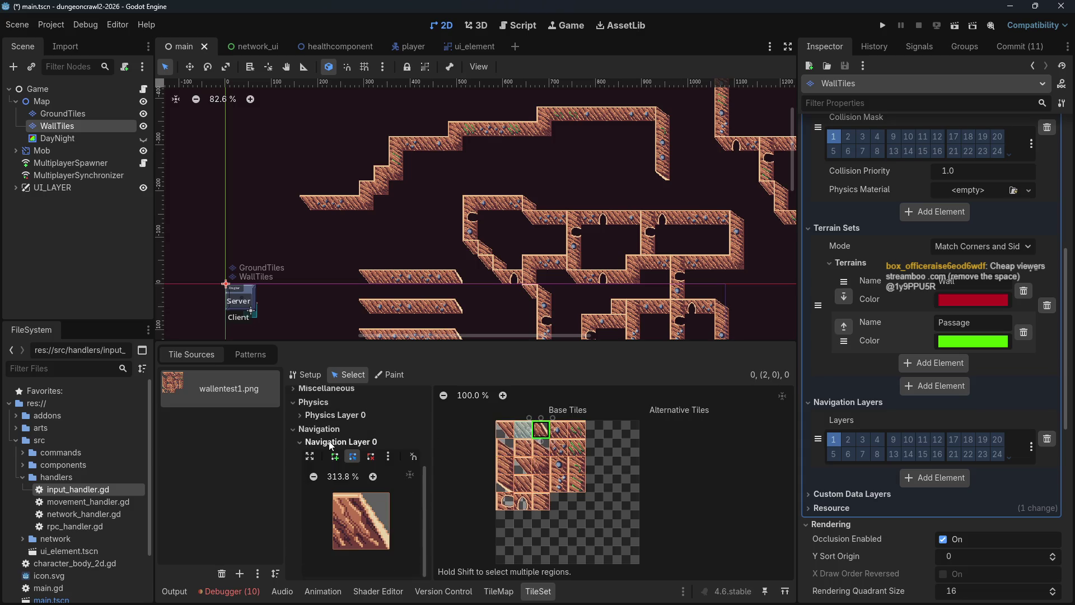
{"action": "scroll", "coordinate": [294, 437], "scroll_direction": "up", "scroll_amount": 1}
{"action": "left_click", "coordinate": [295, 434]}
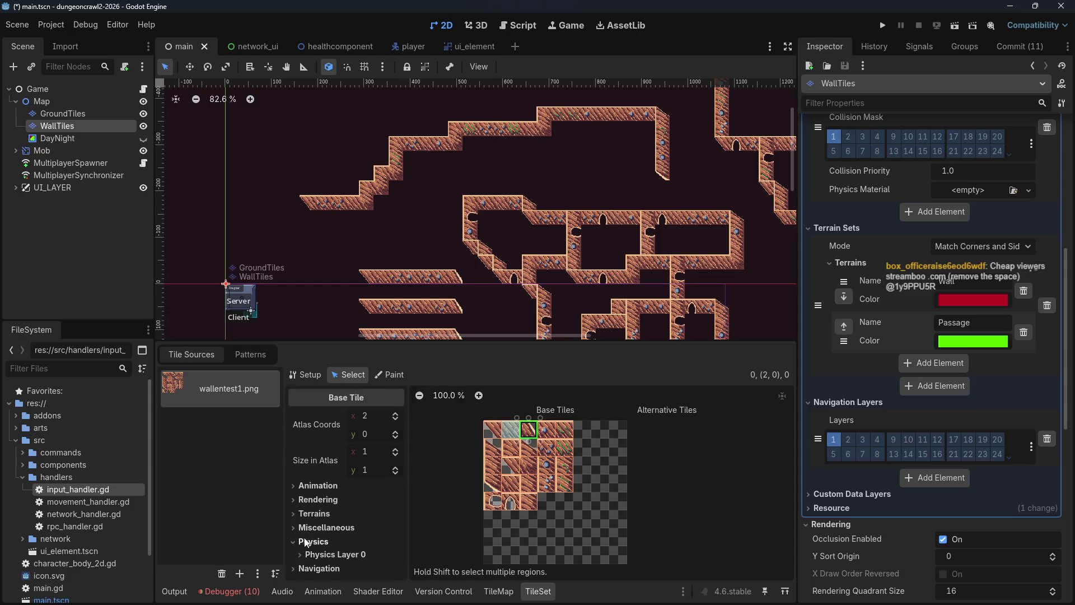
{"action": "left_click", "coordinate": [301, 556]}
{"action": "scroll", "coordinate": [324, 564], "scroll_direction": "down", "scroll_amount": 5}
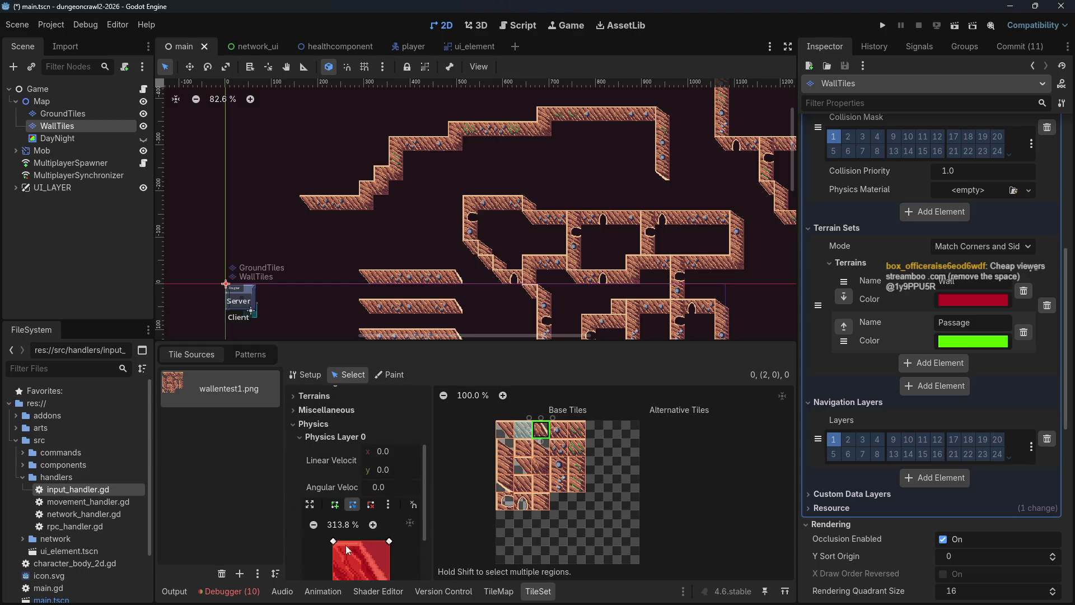
{"action": "left_click", "coordinate": [504, 428]}
{"action": "scroll", "coordinate": [367, 551], "scroll_direction": "down", "scroll_amount": 3}
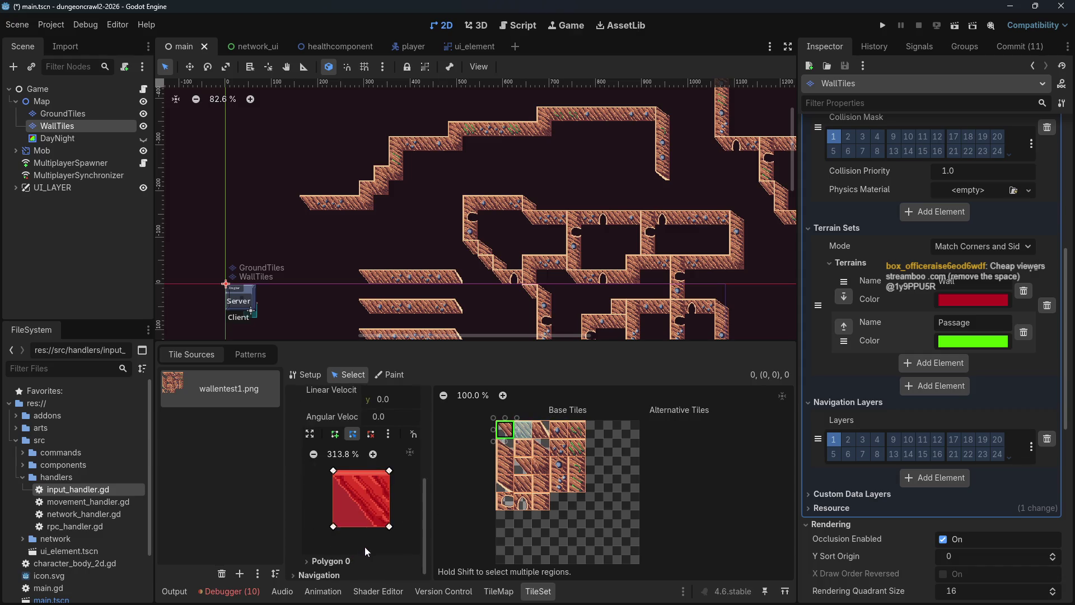
{"action": "left_click", "coordinate": [541, 429]}
{"action": "left_click", "coordinate": [541, 447]}
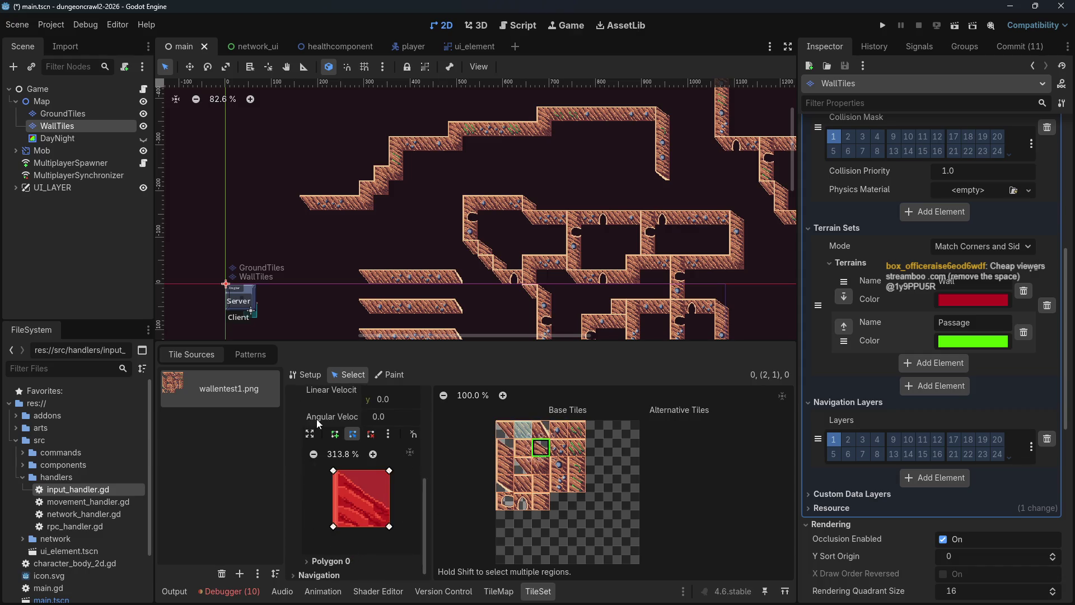
{"action": "scroll", "coordinate": [317, 418], "scroll_direction": "up", "scroll_amount": 2}
{"action": "left_click", "coordinate": [296, 413]}
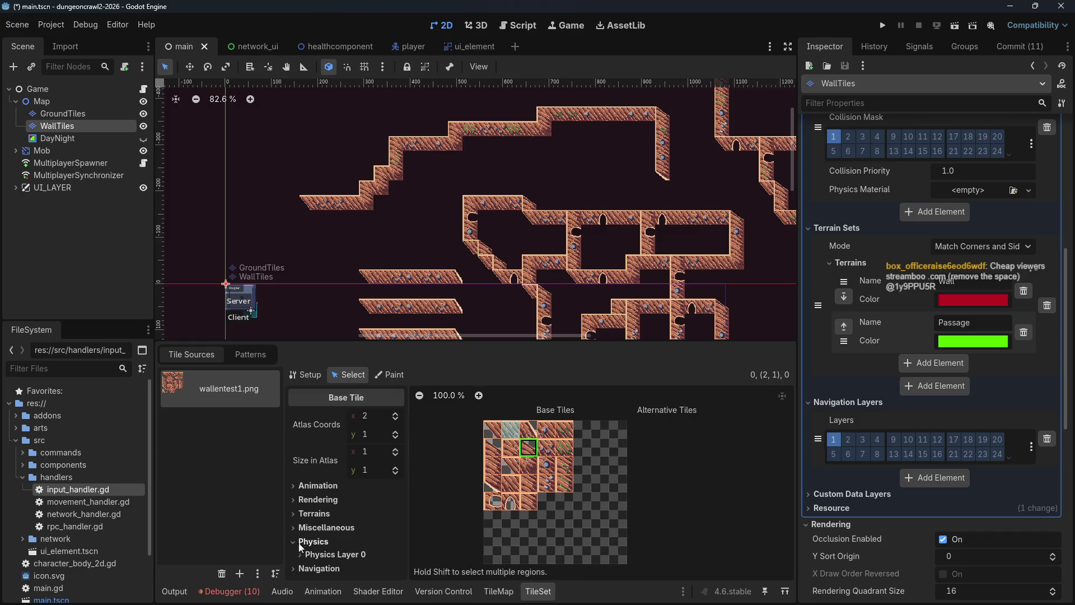
Step: Review tiles' navigation polygons and move tile (2,1) to the empty atlas slot (4,4)
{"action": "left_click", "coordinate": [292, 567]}
{"action": "scroll", "coordinate": [317, 550], "scroll_direction": "down", "scroll_amount": 6}
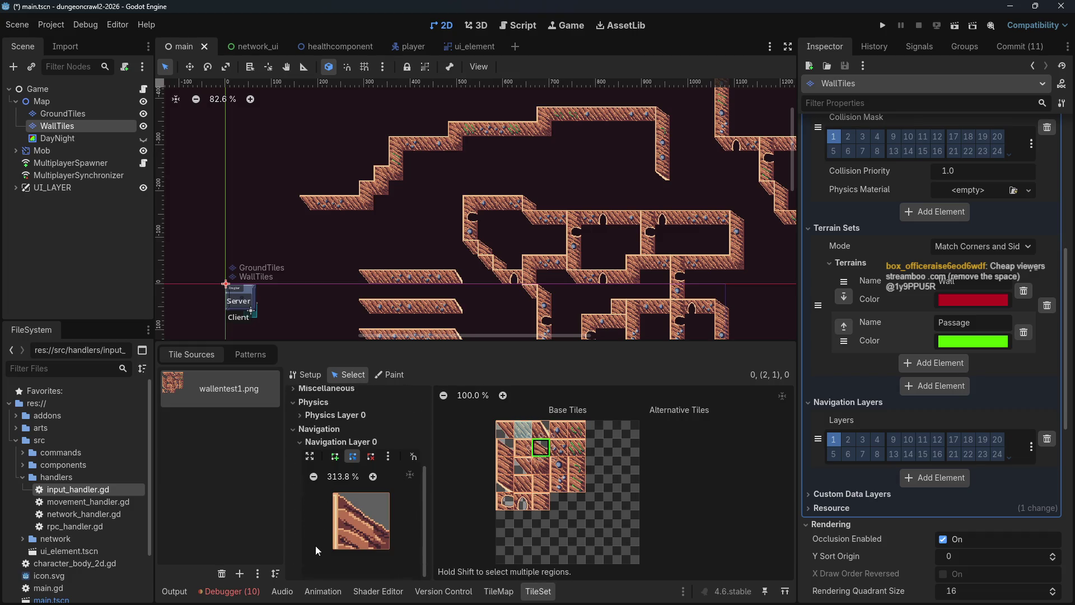
{"action": "left_click", "coordinate": [505, 429]}
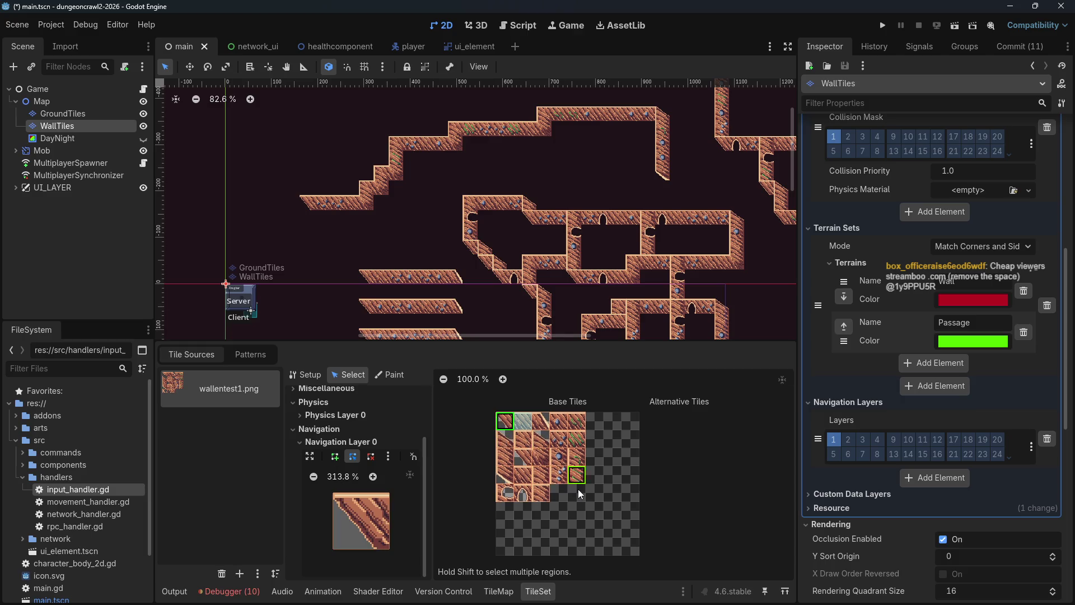
{"action": "left_click", "coordinate": [541, 423]}
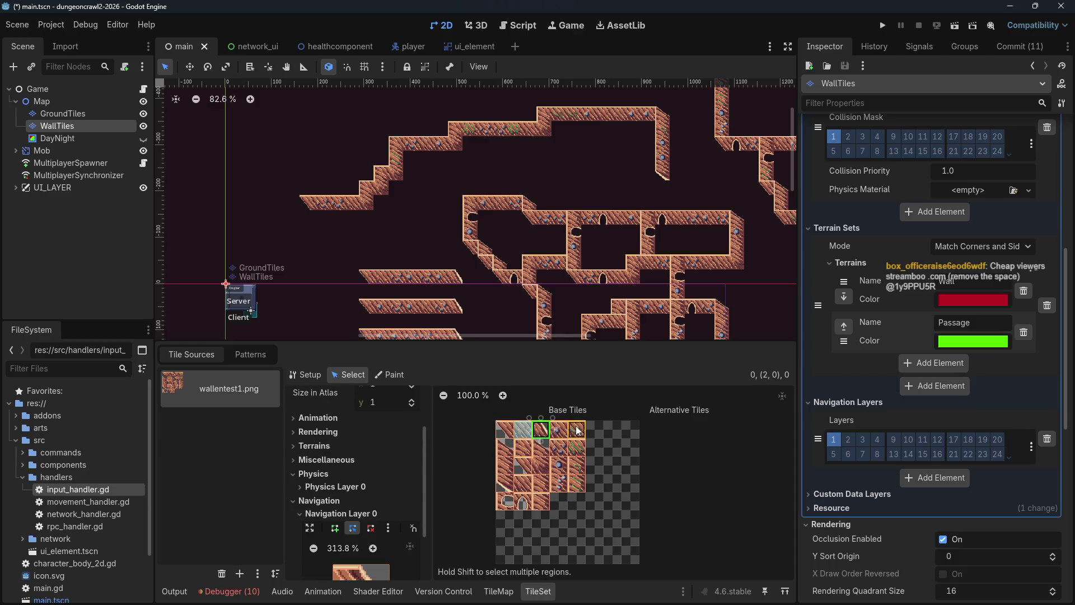
{"action": "left_click", "coordinate": [577, 430]}
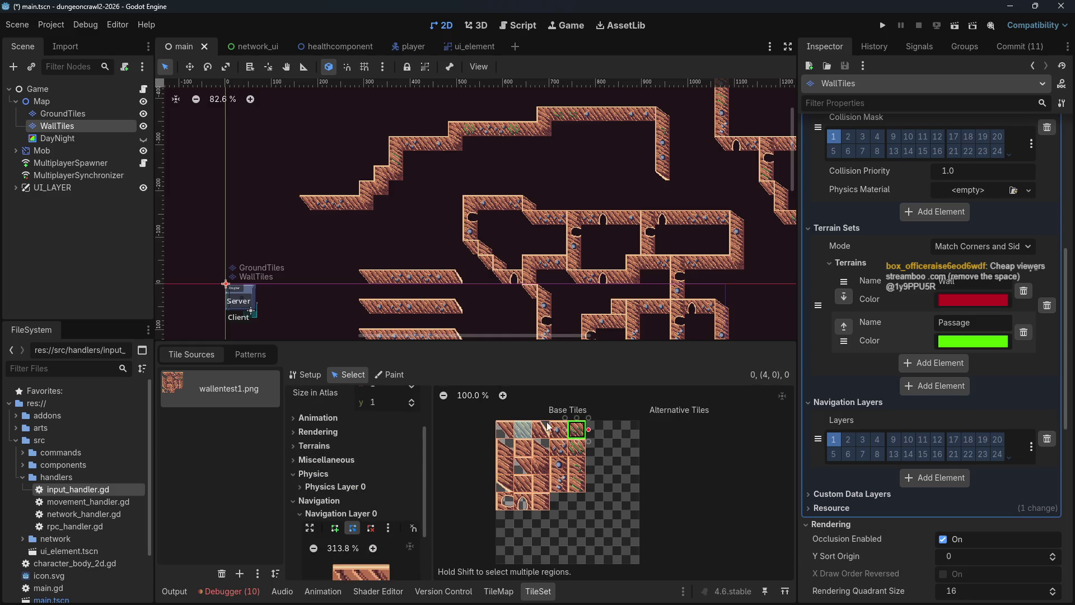
{"action": "left_click", "coordinate": [505, 429], "text": "shift"}
{"action": "left_click", "coordinate": [540, 421], "text": "shift"}
{"action": "left_click", "coordinate": [557, 423], "text": "shift"}
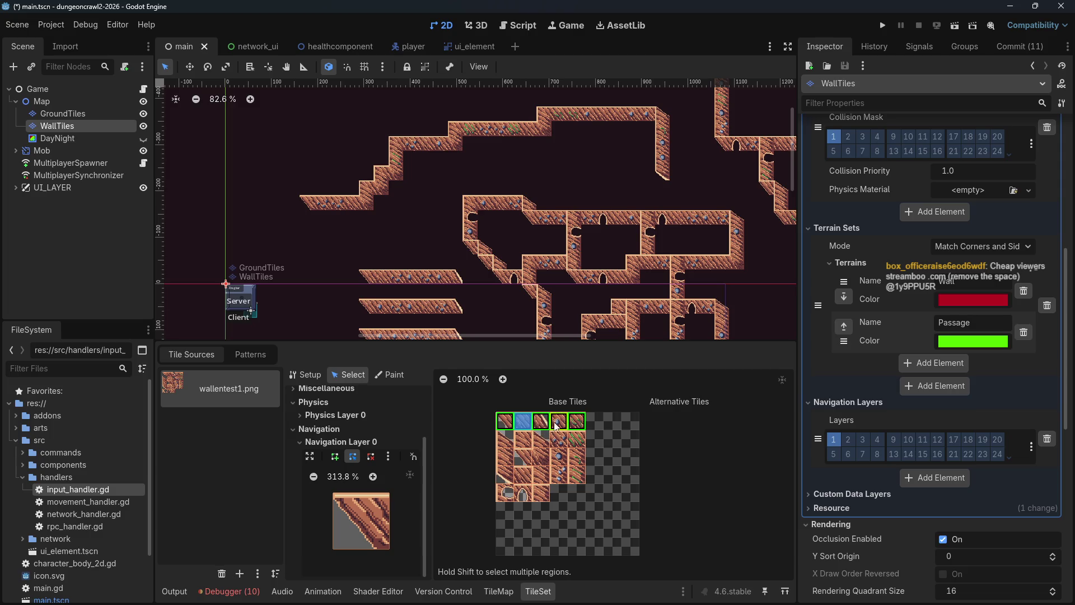
{"action": "left_click", "coordinate": [575, 439]}
{"action": "left_click", "coordinate": [540, 448]}
{"action": "mouse_move", "coordinate": [540, 447]}
{"action": "left_mouse_down"}
{"action": "mouse_move", "coordinate": [514, 440]}
{"action": "mouse_move", "coordinate": [574, 498]}
{"action": "left_mouse_up"}
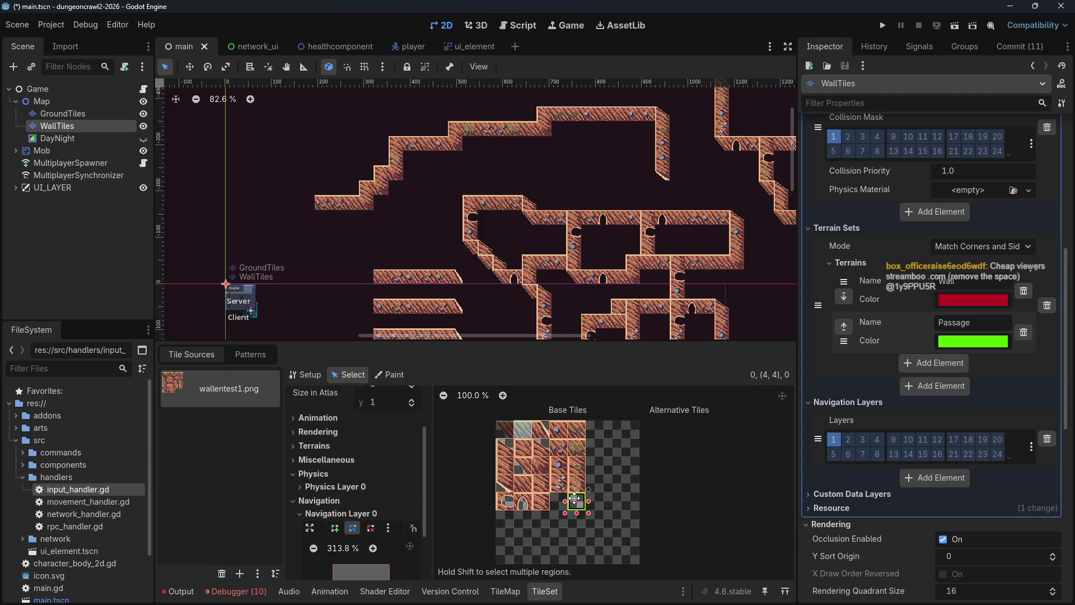
{"action": "left_click", "coordinate": [510, 435]}
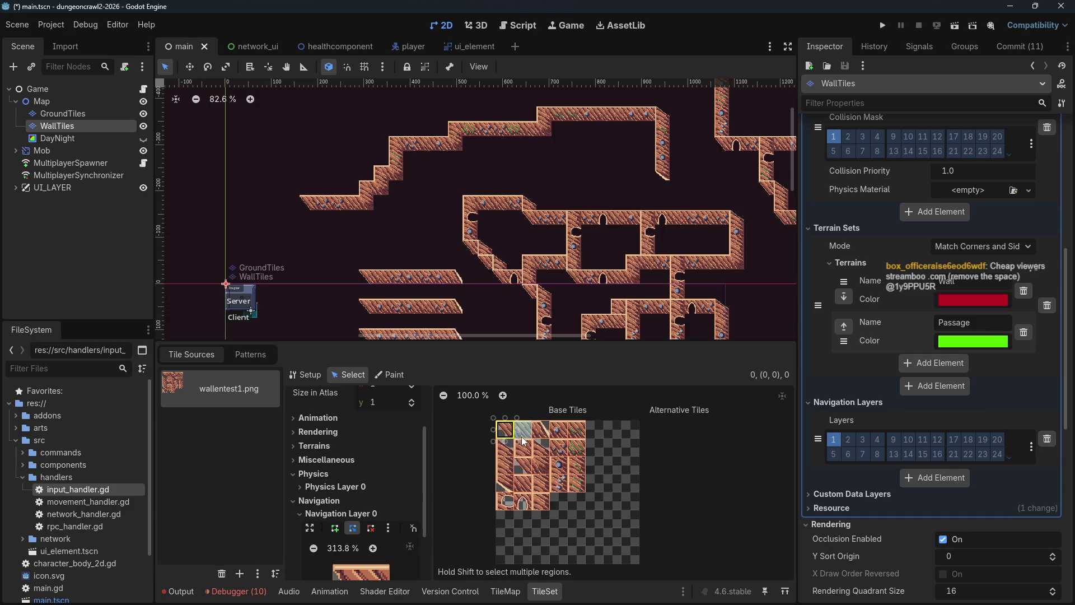
{"action": "left_click", "coordinate": [573, 502]}
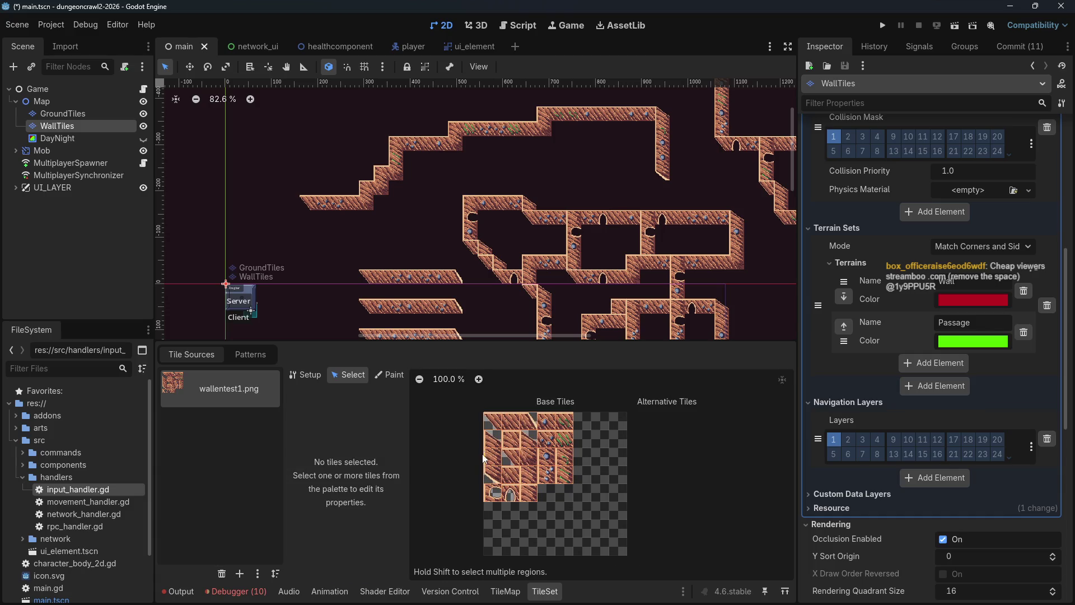
Step: Select every atlas tile, give them a shared navigation polygon, then save and run the project
{"action": "mouse_move", "coordinate": [487, 417]}
{"action": "left_mouse_down"}
{"action": "mouse_move", "coordinate": [554, 469]}
{"action": "mouse_move", "coordinate": [562, 491]}
{"action": "left_mouse_up"}
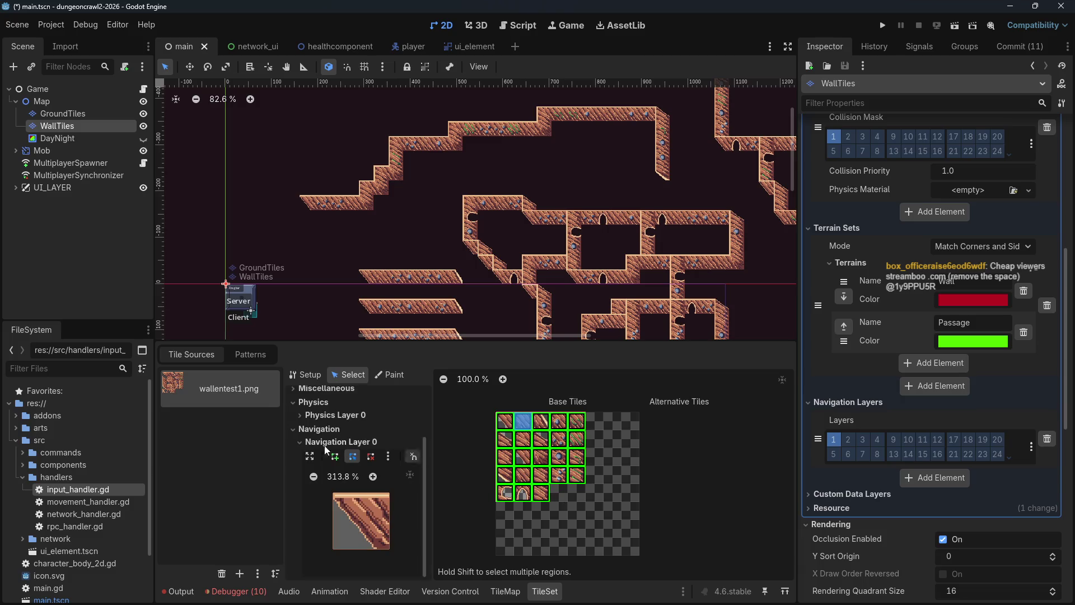
{"action": "left_click", "coordinate": [335, 456]}
{"action": "left_click", "coordinate": [334, 492]}
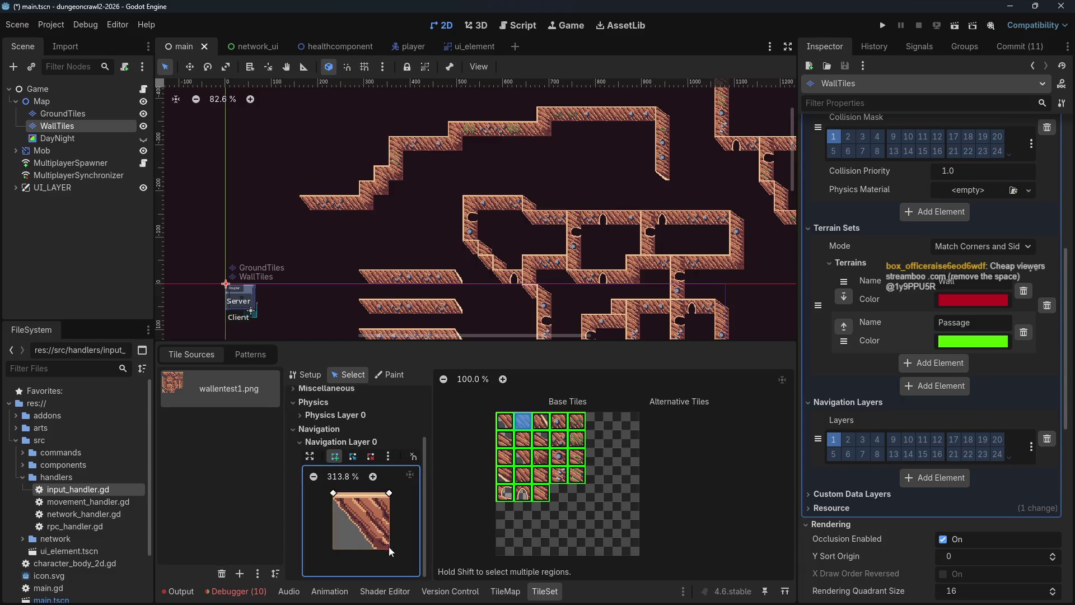
{"action": "left_click", "coordinate": [333, 549]}
{"action": "left_click", "coordinate": [333, 493]}
{"action": "left_click", "coordinate": [882, 26]}
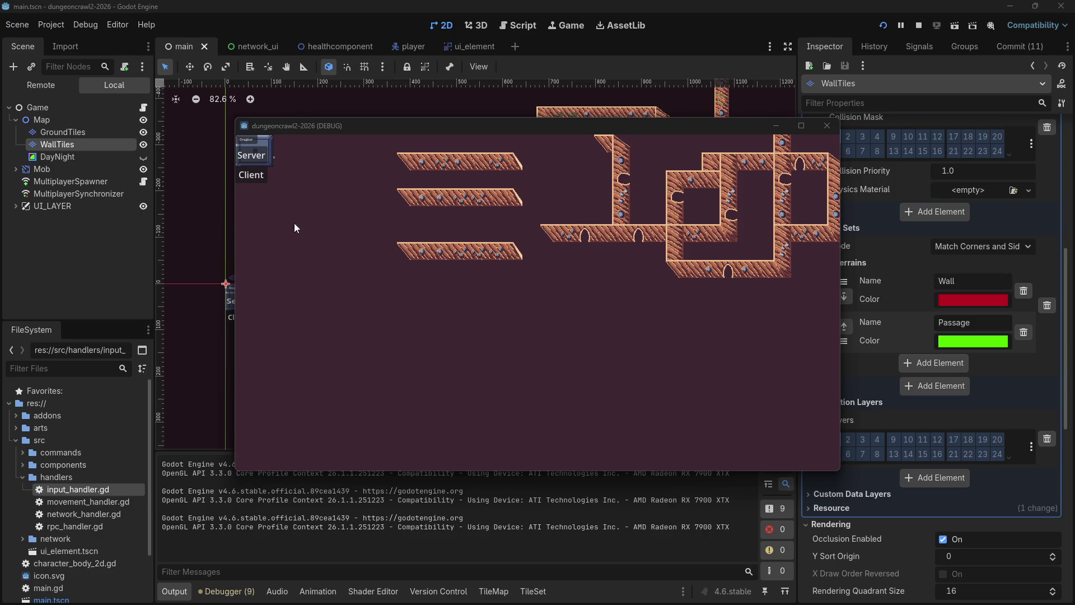
Step: Join as client, send the player to five map targets, then stop the test run
{"action": "left_click", "coordinate": [247, 175]}
{"action": "left_click", "coordinate": [591, 270]}
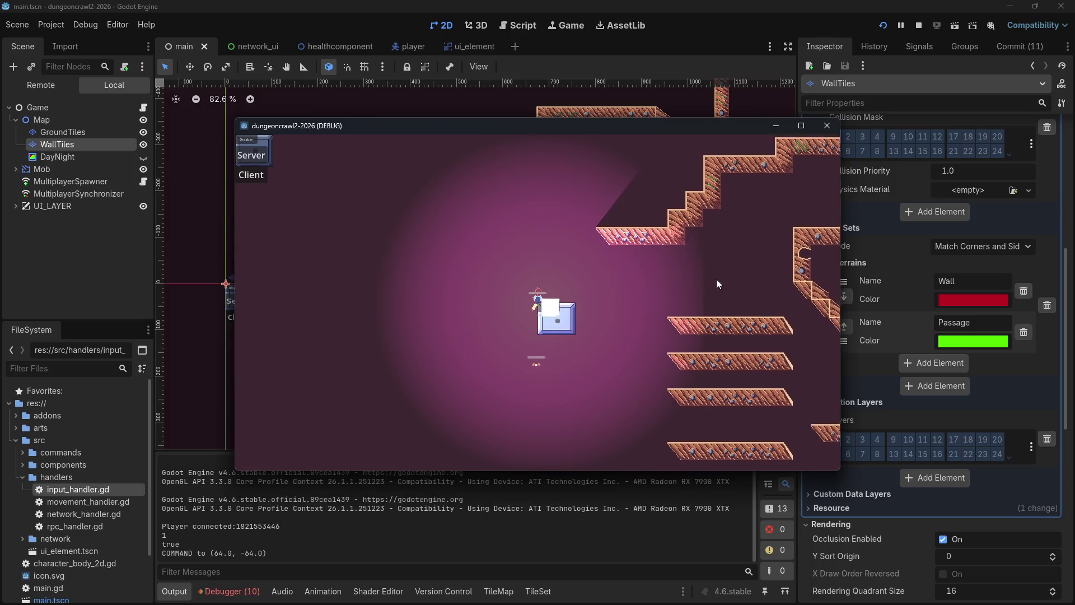
{"action": "left_click", "coordinate": [670, 281]}
{"action": "left_click", "coordinate": [751, 321]}
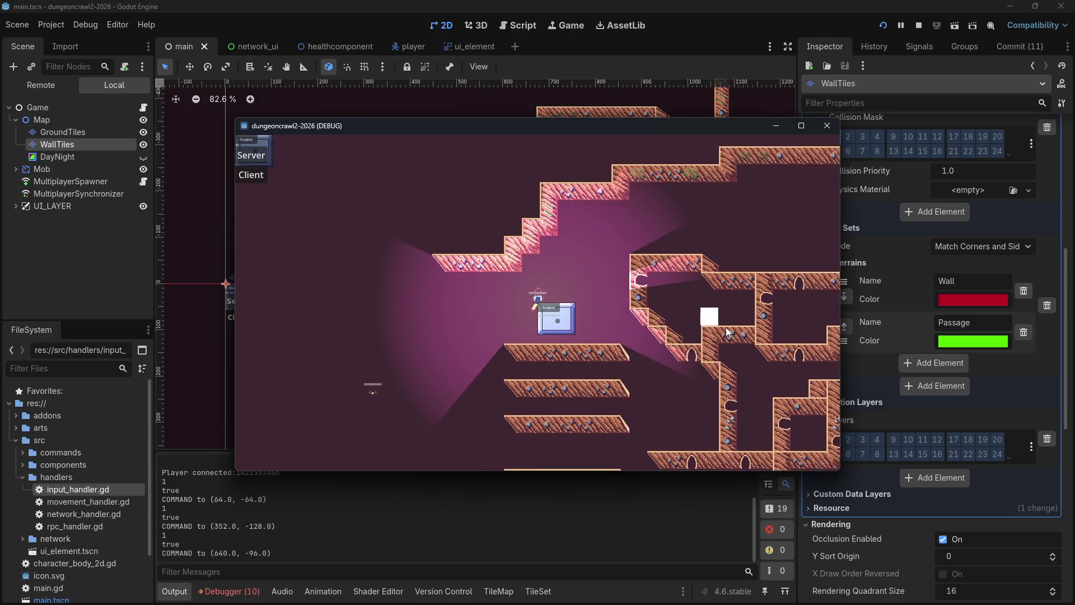
{"action": "left_click", "coordinate": [616, 305]}
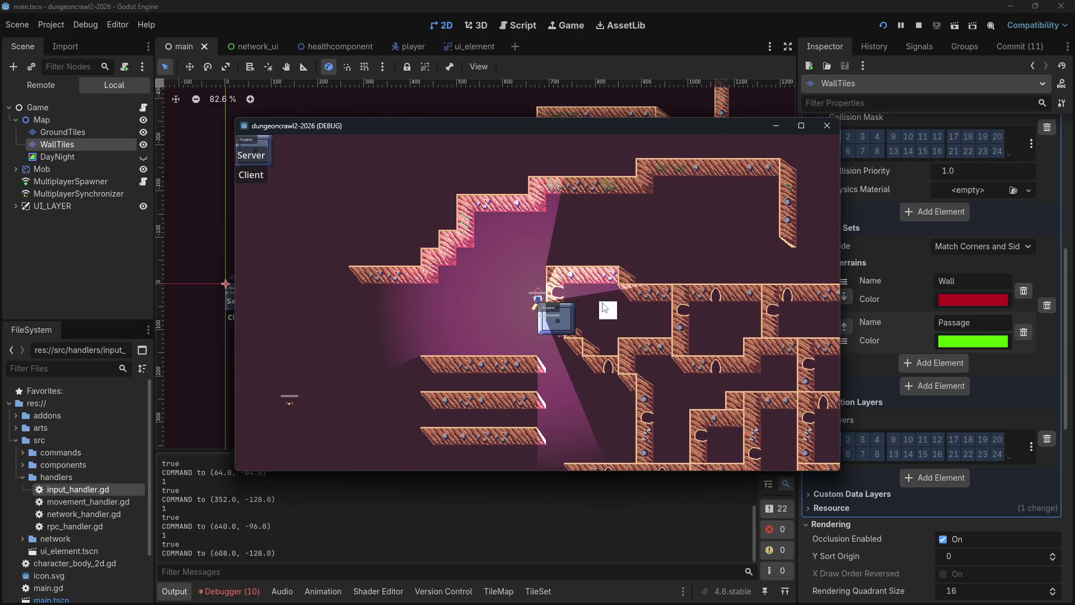
{"action": "left_click", "coordinate": [623, 218]}
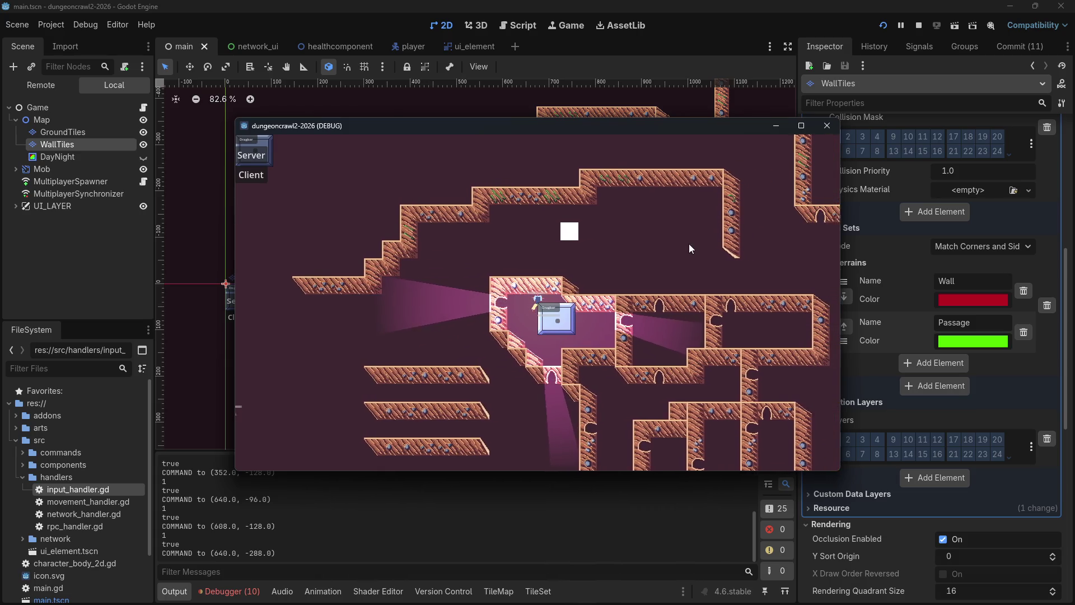
{"action": "left_click", "coordinate": [824, 129]}
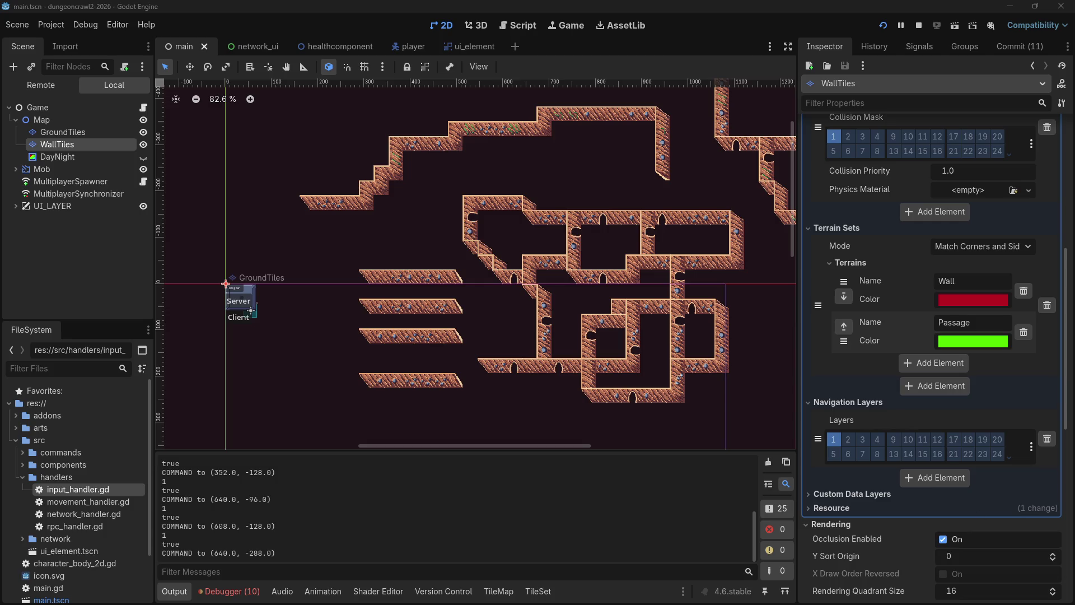
Step: Switch to Firefox and open the Godot Docs 2D navigation overview page
{"action": "key", "text": "alt+Tab"}
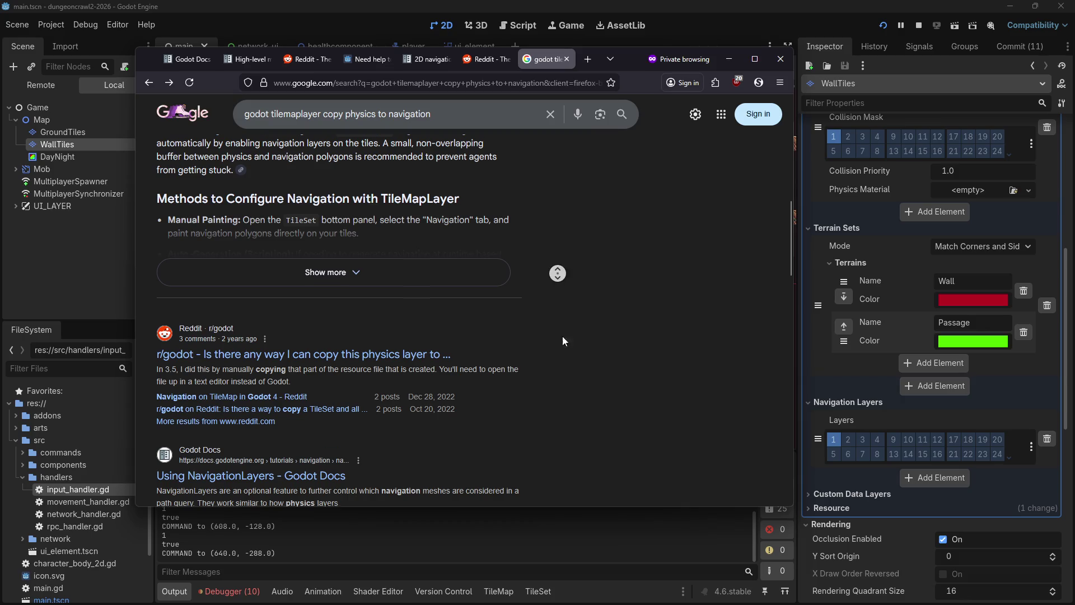
{"action": "scroll", "coordinate": [562, 335], "scroll_direction": "down", "scroll_amount": 6}
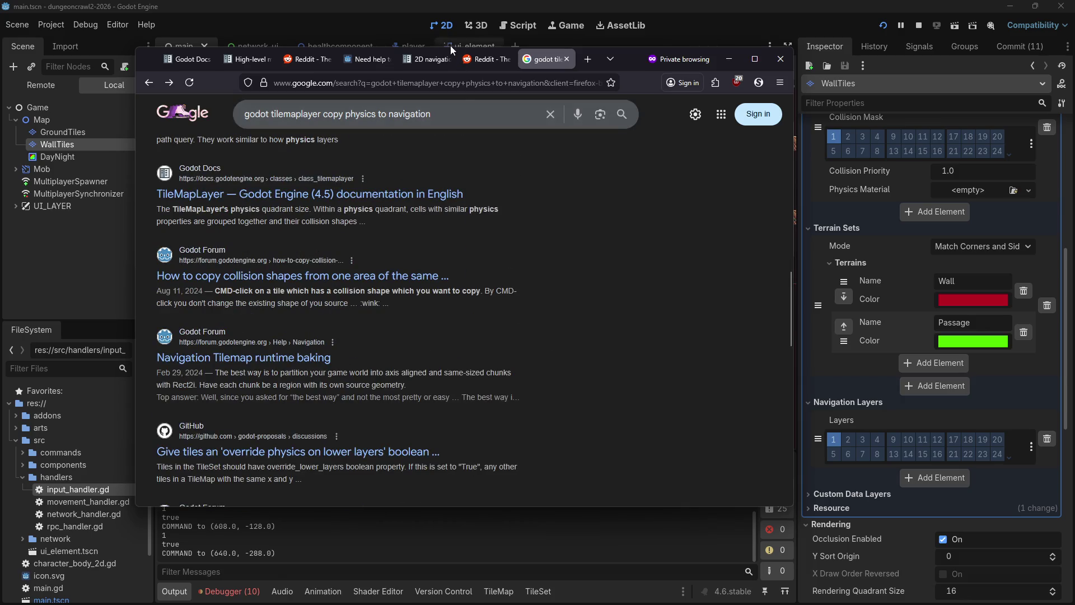
{"action": "left_click", "coordinate": [422, 58]}
{"action": "scroll", "coordinate": [690, 289], "scroll_direction": "down", "scroll_amount": 6}
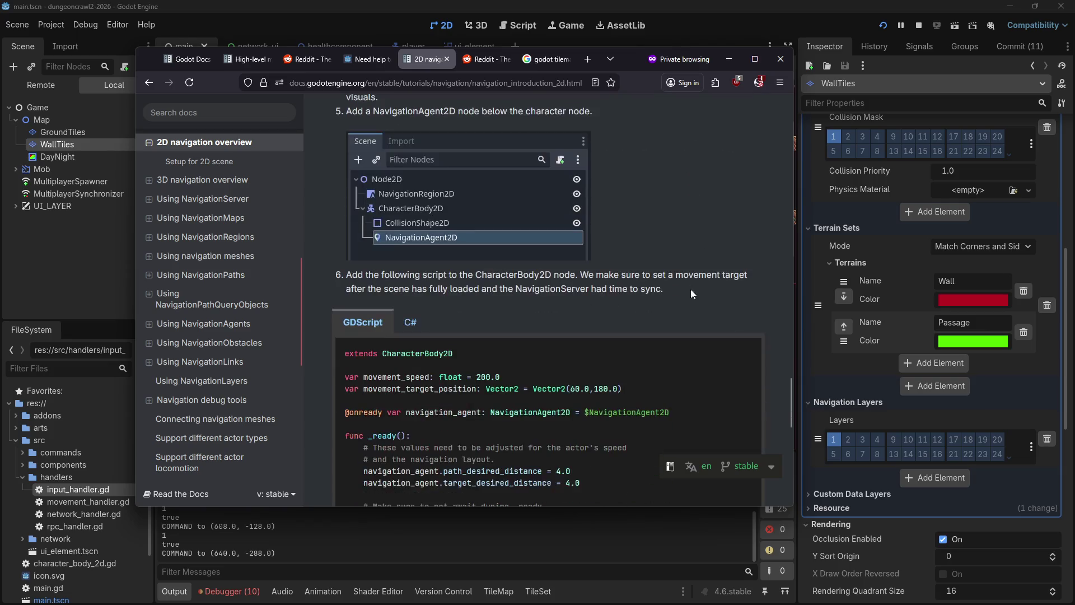
{"action": "scroll", "coordinate": [760, 170], "scroll_direction": "down", "scroll_amount": 6}
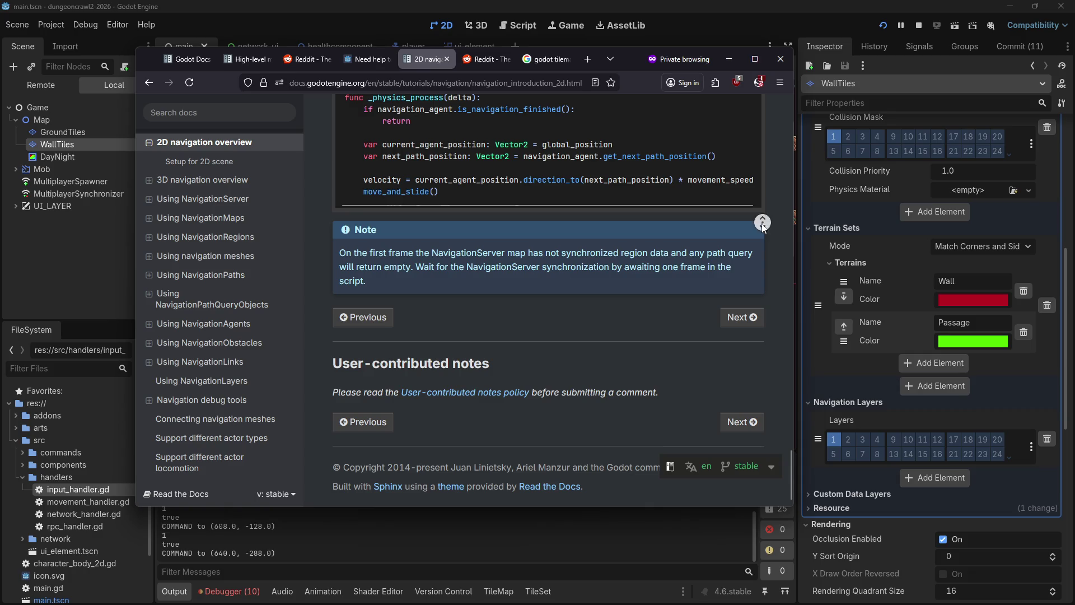
{"action": "scroll", "coordinate": [760, 131], "scroll_direction": "up", "scroll_amount": 15}
{"action": "scroll", "coordinate": [740, 269], "scroll_direction": "up", "scroll_amount": 10}
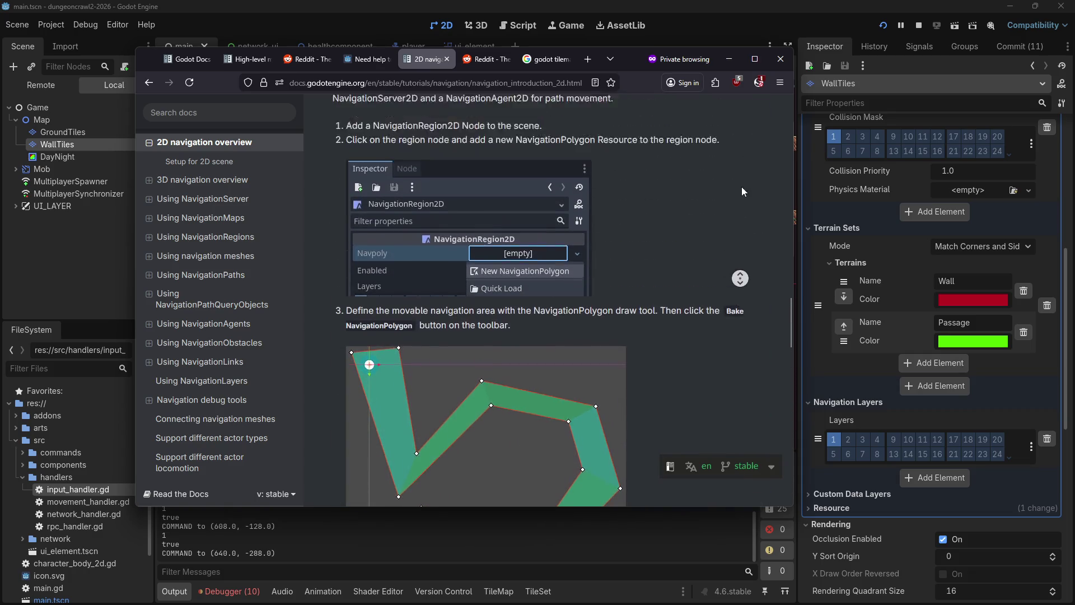
Step: Select the navigation lines of the sample _physics_process function, then return to Godot
{"action": "middle_click", "coordinate": [692, 285]}
{"action": "scroll", "coordinate": [697, 238], "scroll_direction": "up", "scroll_amount": 10}
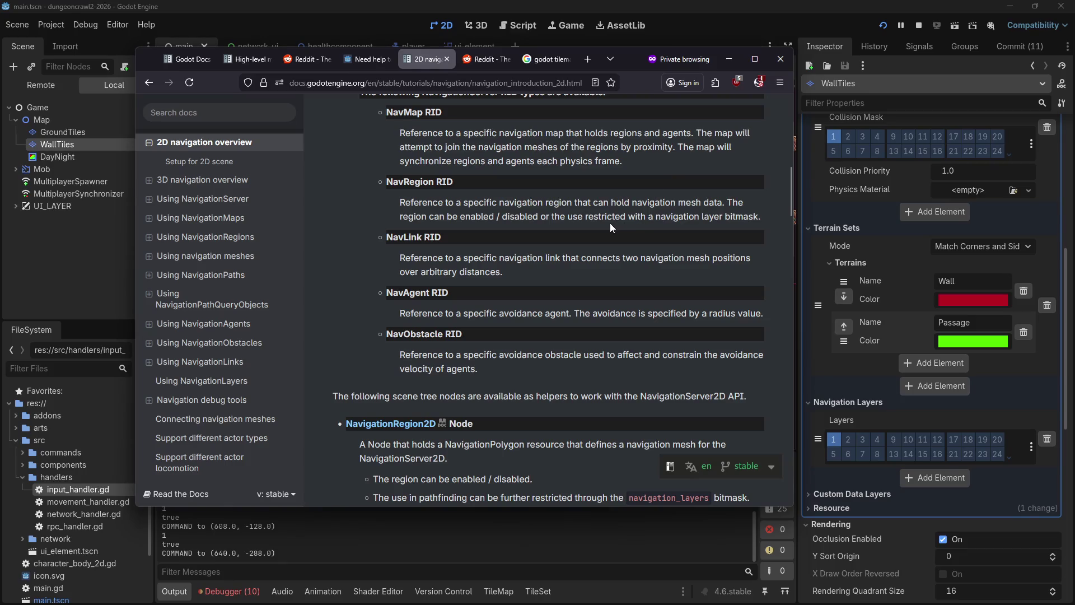
{"action": "scroll", "coordinate": [617, 334], "scroll_direction": "up", "scroll_amount": 10}
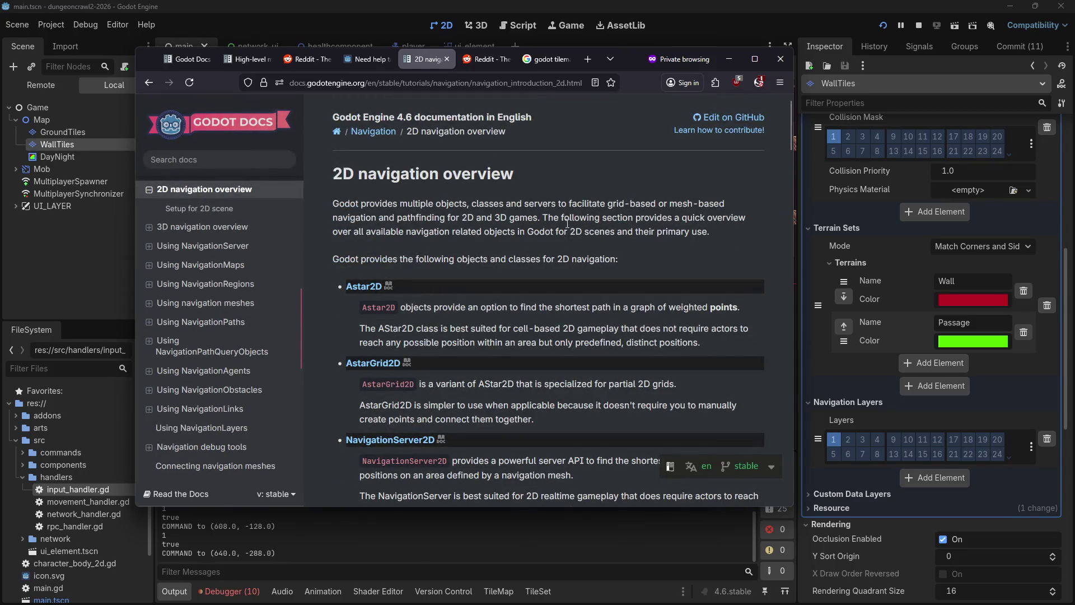
{"action": "scroll", "coordinate": [566, 224], "scroll_direction": "down", "scroll_amount": 20}
{"action": "scroll", "coordinate": [509, 352], "scroll_direction": "up", "scroll_amount": 5}
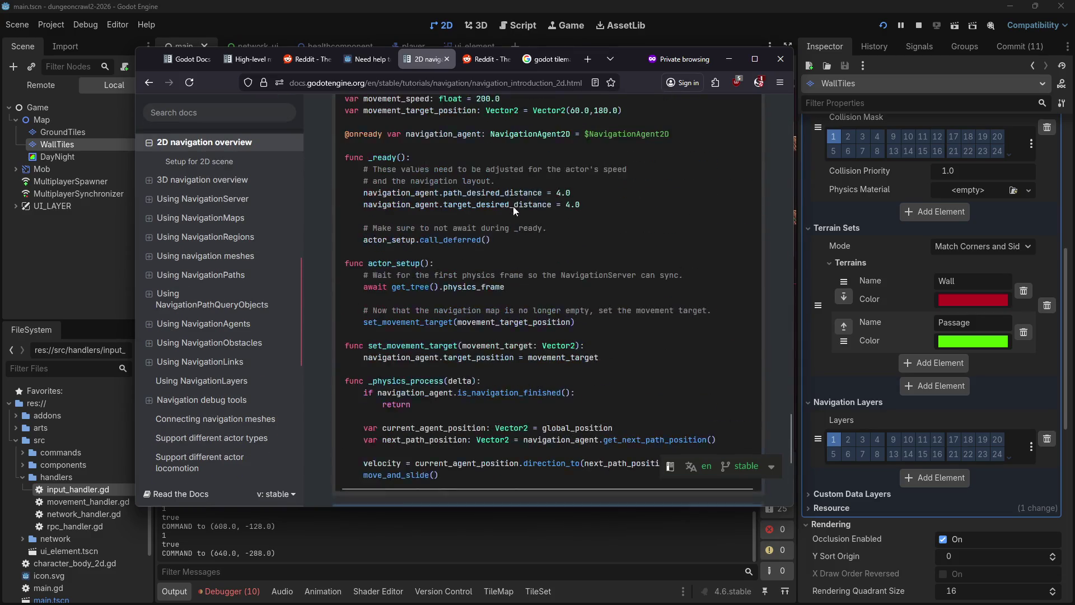
{"action": "scroll", "coordinate": [465, 459], "scroll_direction": "up", "scroll_amount": 3}
{"action": "scroll", "coordinate": [482, 425], "scroll_direction": "down", "scroll_amount": 5}
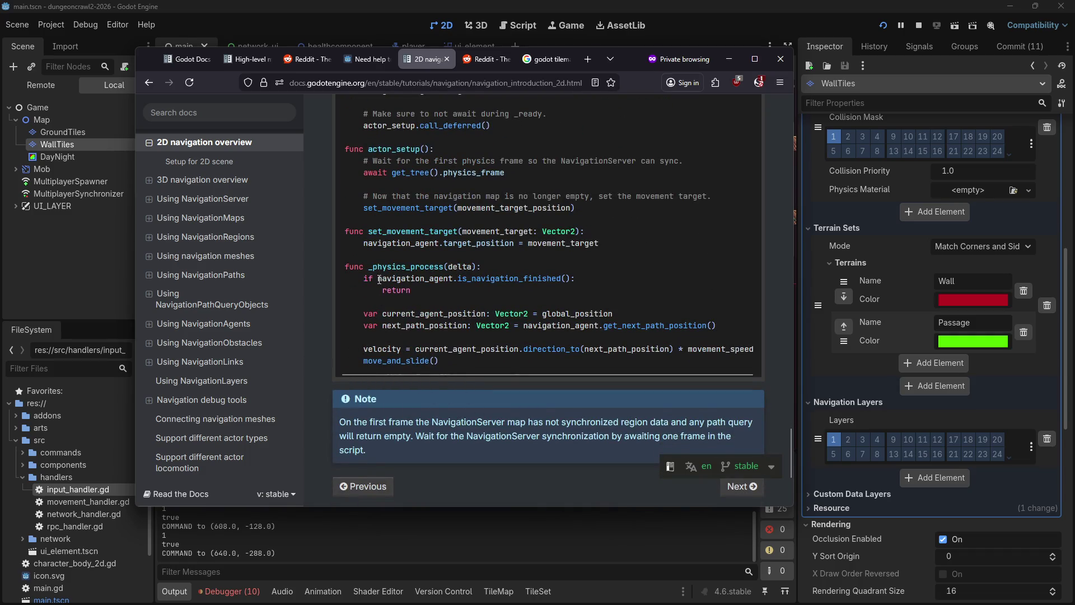
{"action": "left_click_drag", "start_coordinate": [363, 280], "coordinate": [501, 358]}
{"action": "key", "text": "ctrl+c"}
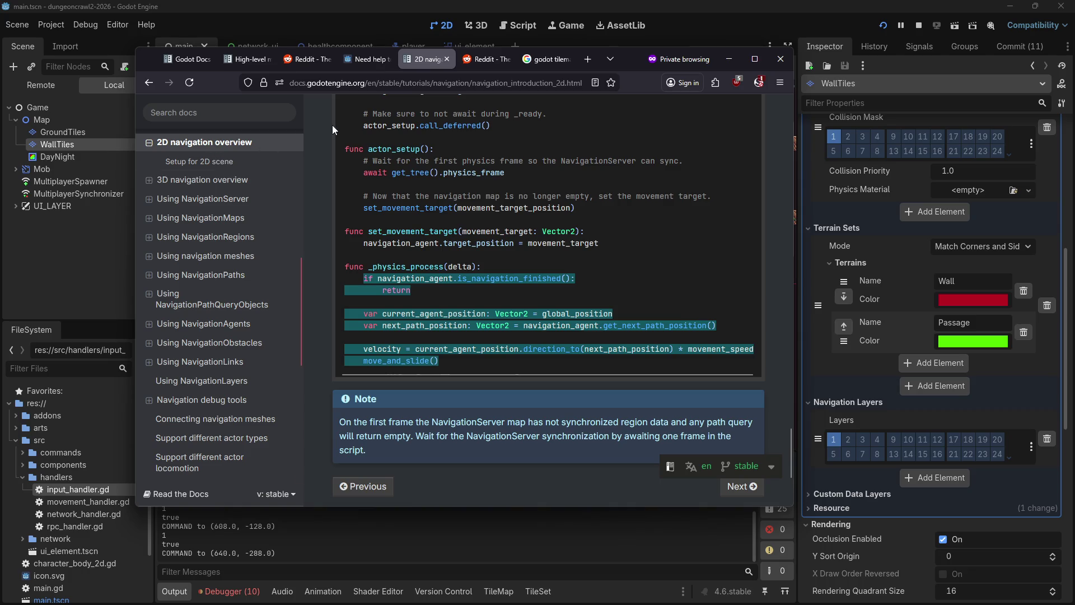
{"action": "left_click", "coordinate": [114, 231]}
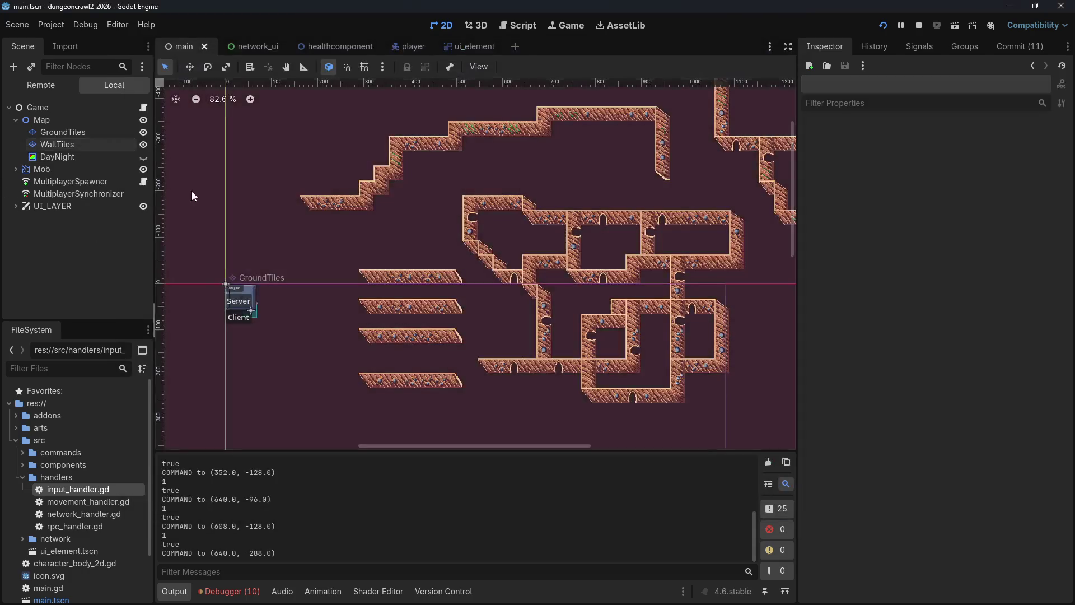
Step: Paste the copied navigation code block onto line 71 of the player's character_body_2d.gd
{"action": "left_click", "coordinate": [400, 49]}
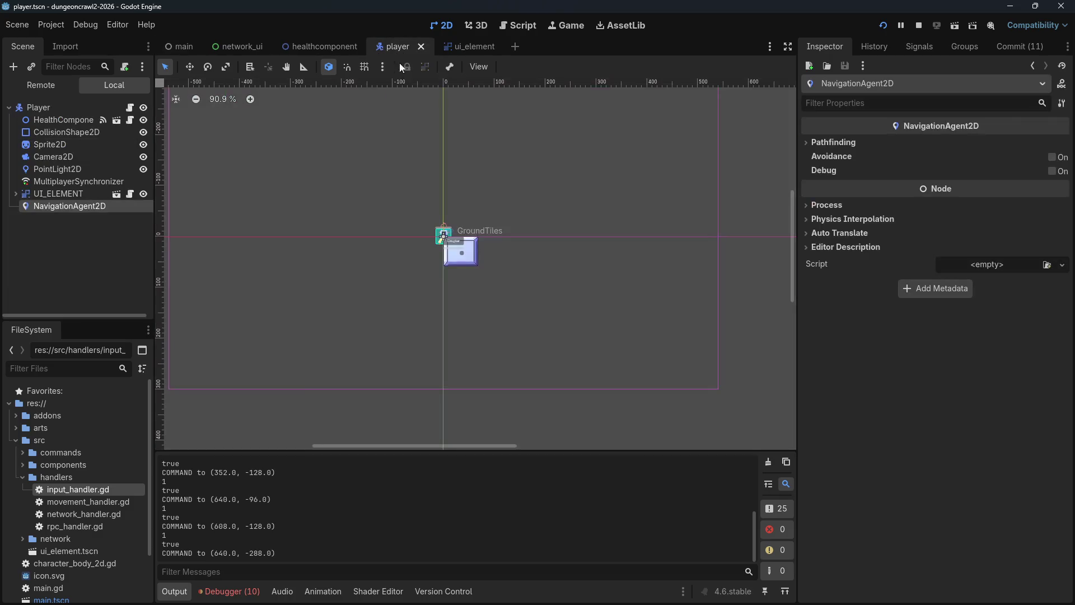
{"action": "left_click", "coordinate": [129, 107]}
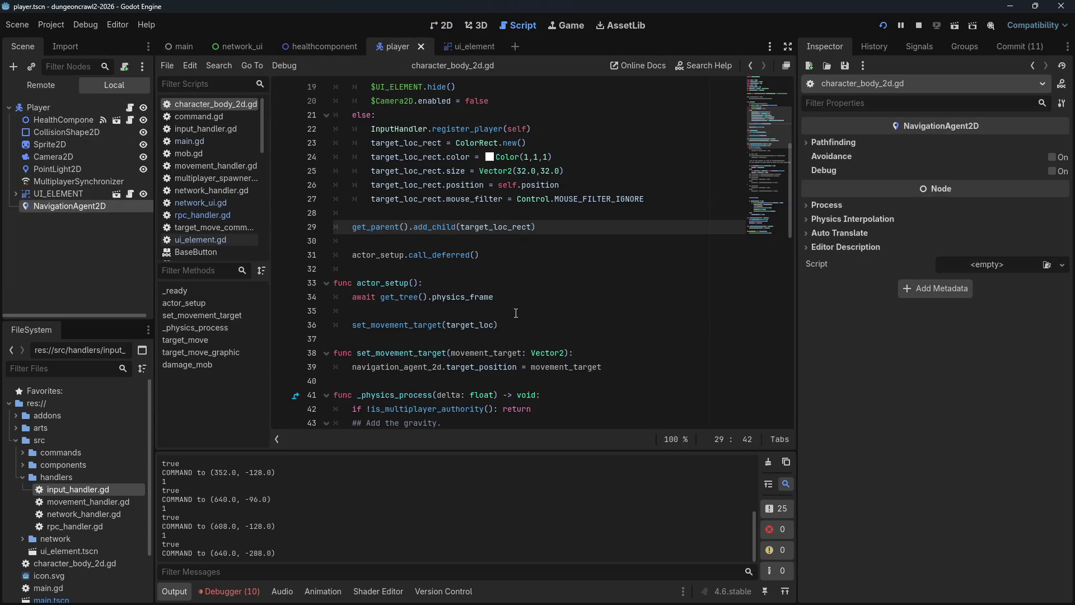
{"action": "scroll", "coordinate": [512, 315], "scroll_direction": "down", "scroll_amount": 8}
{"action": "left_click", "coordinate": [439, 297]}
{"action": "left_click", "coordinate": [431, 311]}
{"action": "key", "text": "ctrl+v"}
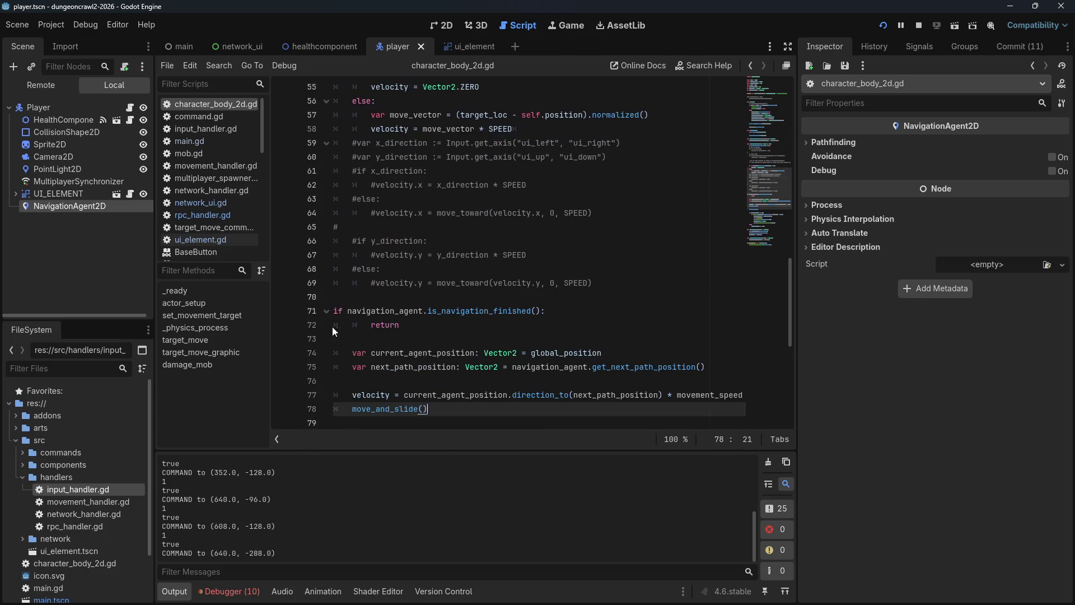
Step: Indent the pasted if line into the function and review lines 72–75
{"action": "left_click", "coordinate": [335, 310]}
{"action": "key", "text": "Tab"}
{"action": "left_click", "coordinate": [417, 325]}
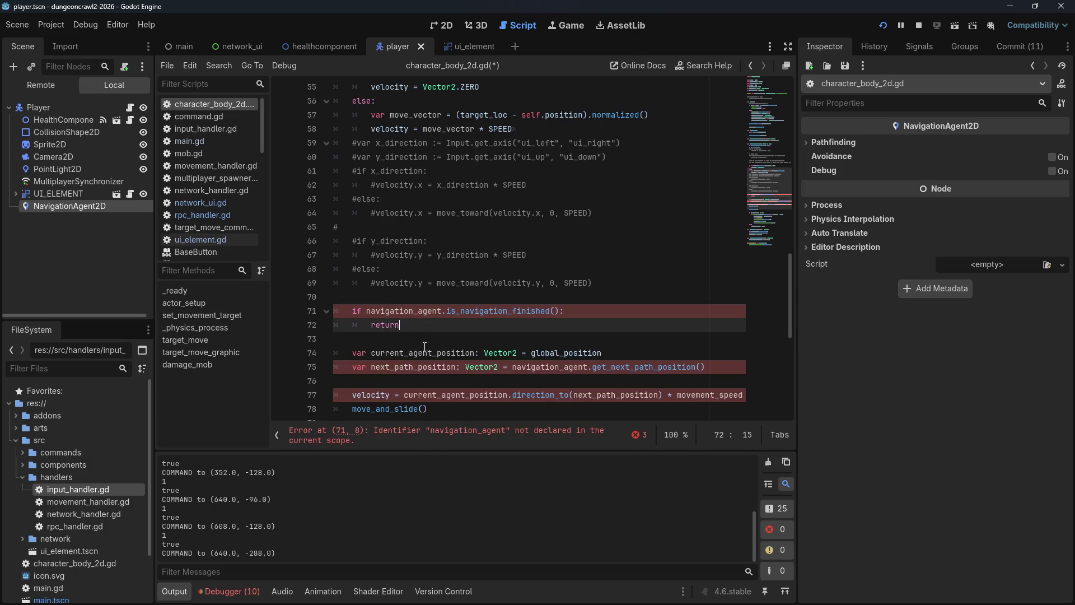
{"action": "left_click", "coordinate": [359, 354]}
{"action": "left_click", "coordinate": [368, 368]}
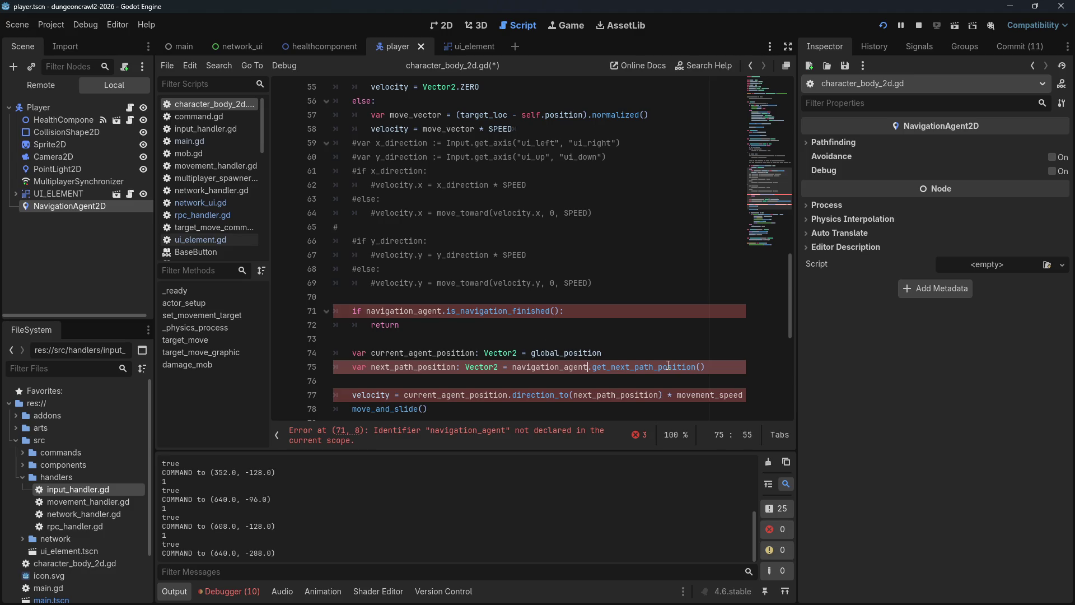
Step: Rename navigation_agent to navigation_agent_2d in the pasted navigation lines
{"action": "type", "text": "_2d"}
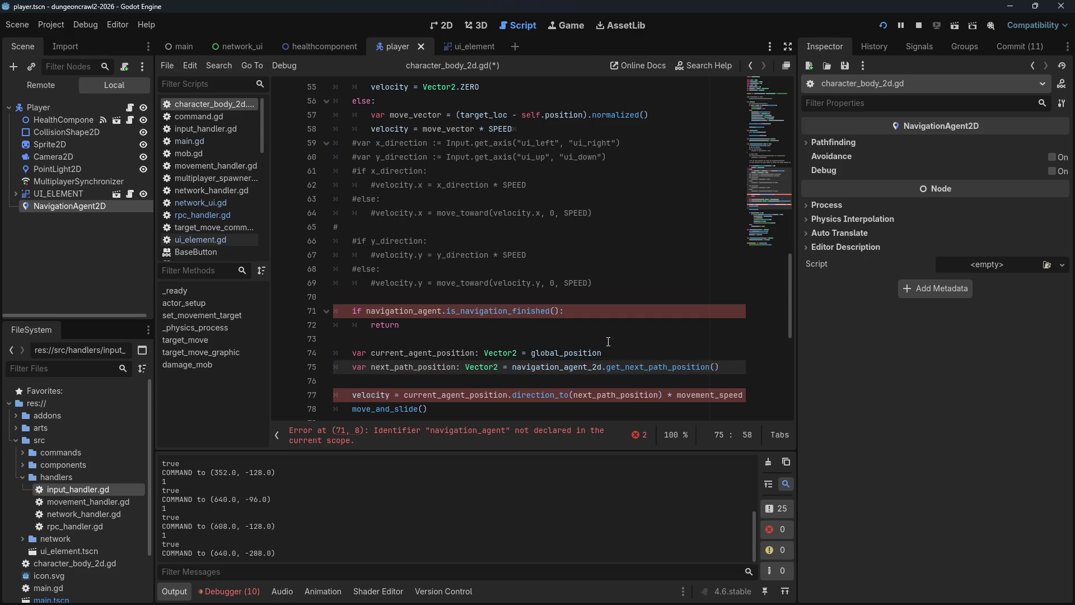
{"action": "left_click", "coordinate": [443, 310]}
{"action": "type", "text": "_2d"}
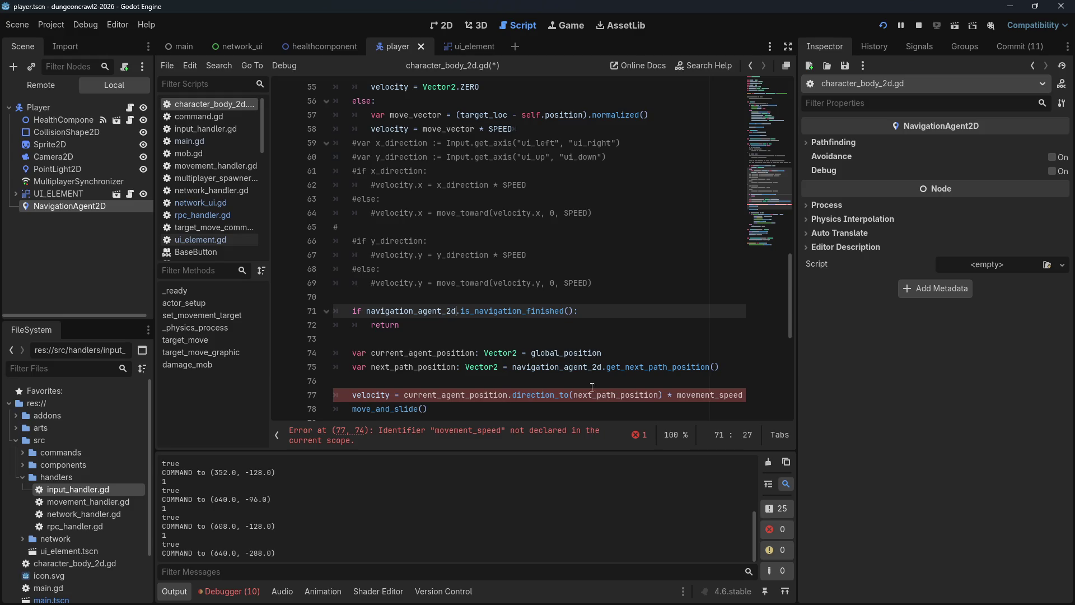
{"action": "left_click", "coordinate": [453, 311]}
{"action": "left_click_drag", "start_coordinate": [579, 307], "coordinate": [351, 311]}
{"action": "left_click", "coordinate": [411, 314]}
{"action": "left_click", "coordinate": [411, 323]}
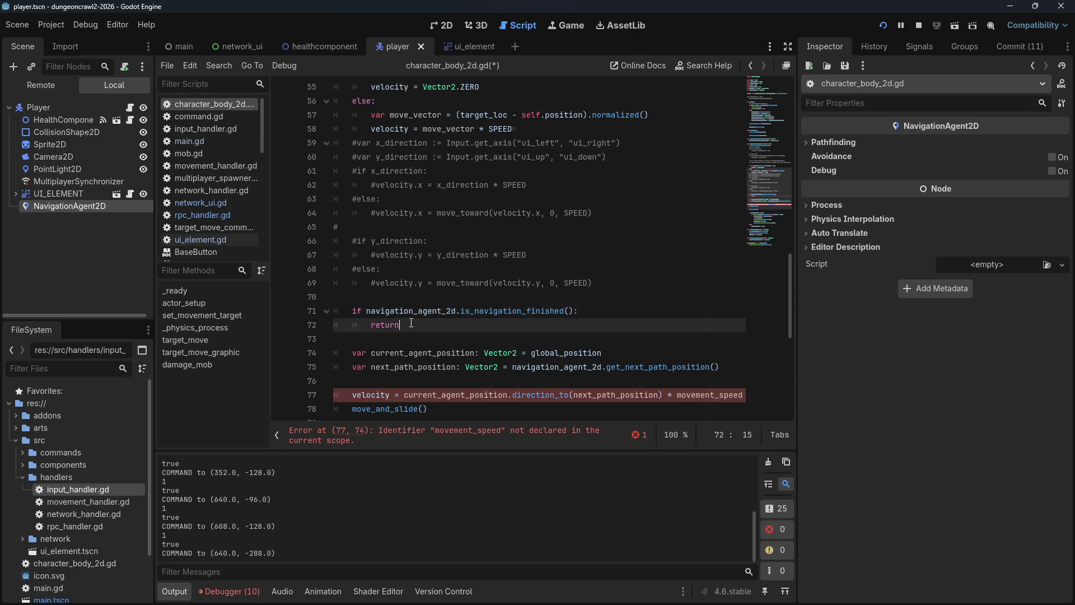
Step: Insert a blank line above move_and_slide() below the velocity line
{"action": "scroll", "coordinate": [416, 335], "scroll_direction": "down", "scroll_amount": 1}
{"action": "left_click", "coordinate": [433, 311]}
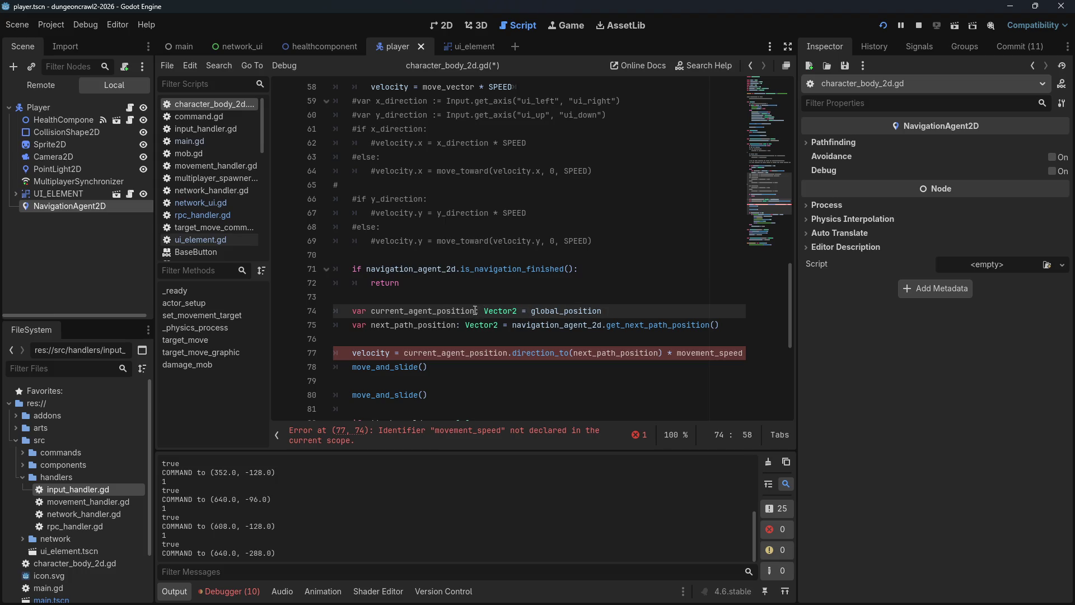
{"action": "left_click", "coordinate": [475, 339]}
{"action": "left_click", "coordinate": [472, 354]}
{"action": "scroll", "coordinate": [407, 347], "scroll_direction": "down", "scroll_amount": 1}
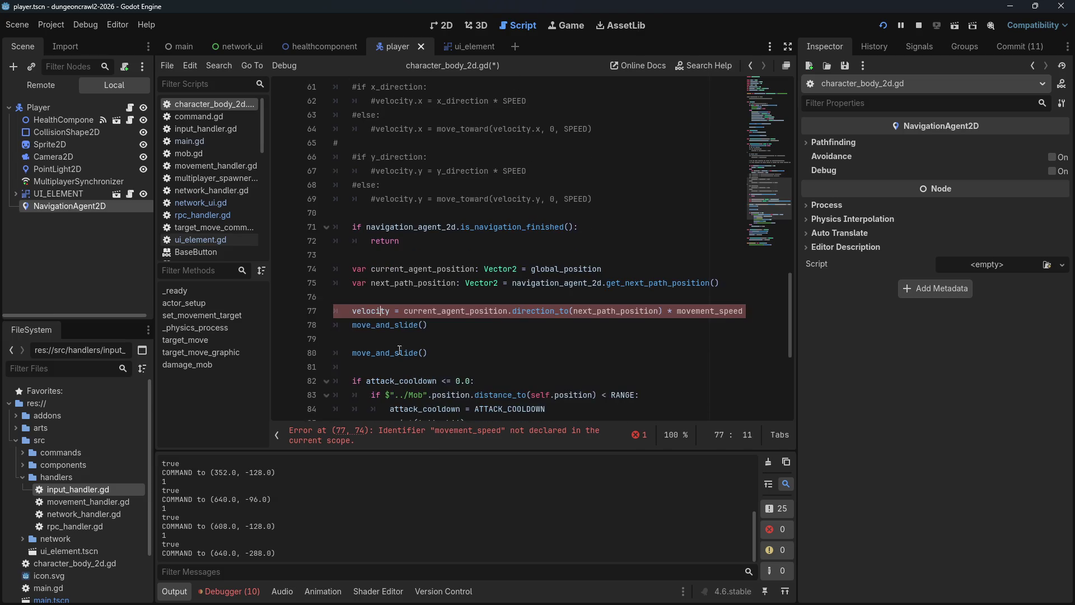
{"action": "left_click", "coordinate": [352, 326]}
{"action": "key", "text": "Return"}
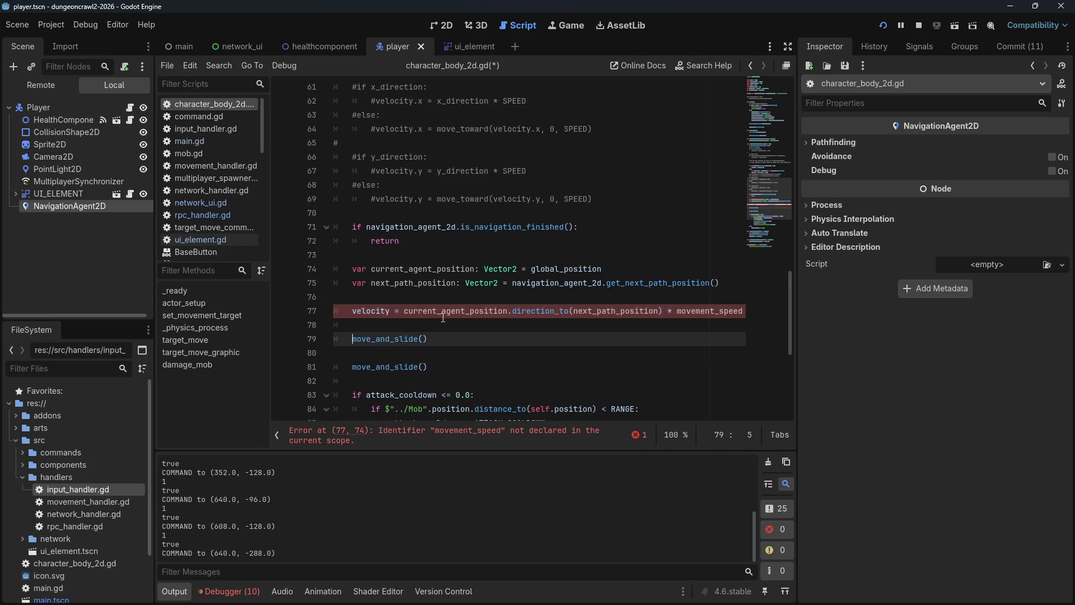
{"action": "scroll", "coordinate": [442, 293], "scroll_direction": "up", "scroll_amount": 4}
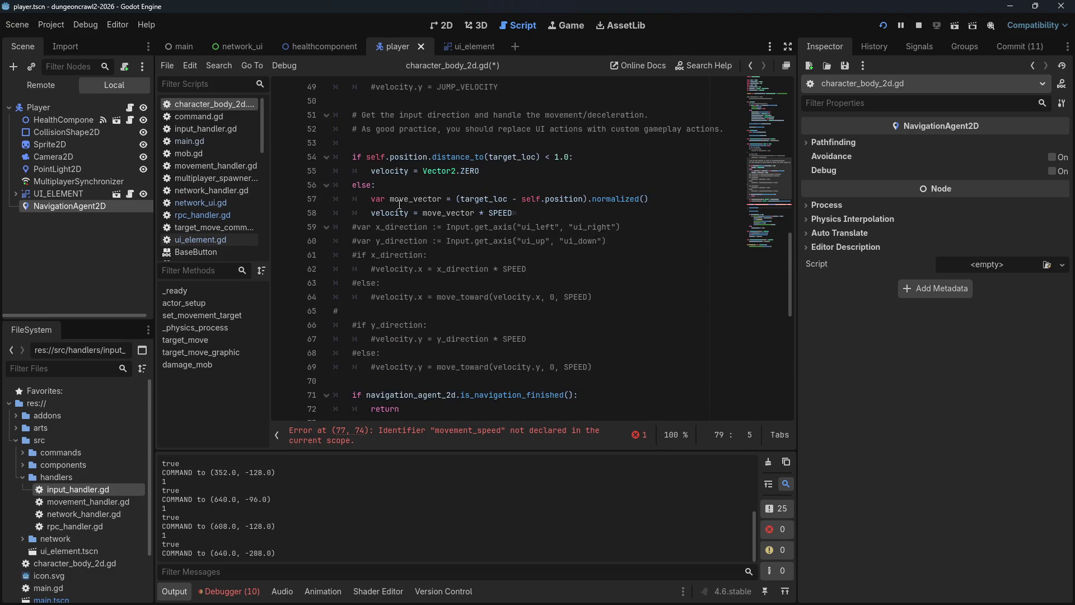
{"action": "scroll", "coordinate": [446, 195], "scroll_direction": "down", "scroll_amount": 3}
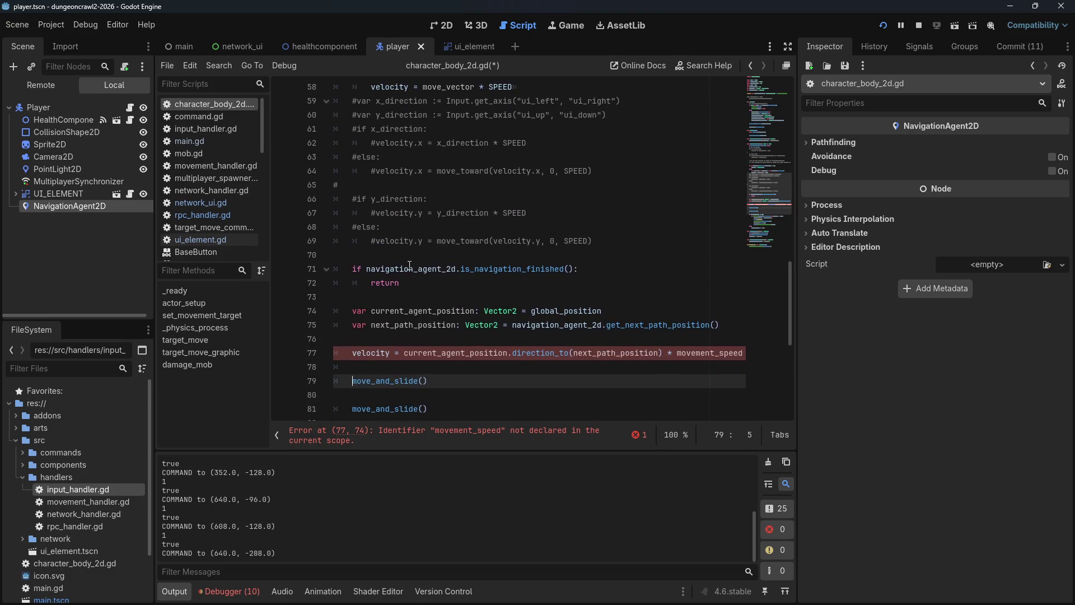
{"action": "scroll", "coordinate": [409, 265], "scroll_direction": "up", "scroll_amount": 3}
{"action": "scroll", "coordinate": [397, 300], "scroll_direction": "up", "scroll_amount": 1}
{"action": "scroll", "coordinate": [387, 311], "scroll_direction": "down", "scroll_amount": 1}
{"action": "scroll", "coordinate": [383, 313], "scroll_direction": "down", "scroll_amount": 2}
{"action": "scroll", "coordinate": [382, 313], "scroll_direction": "down", "scroll_amount": 2}
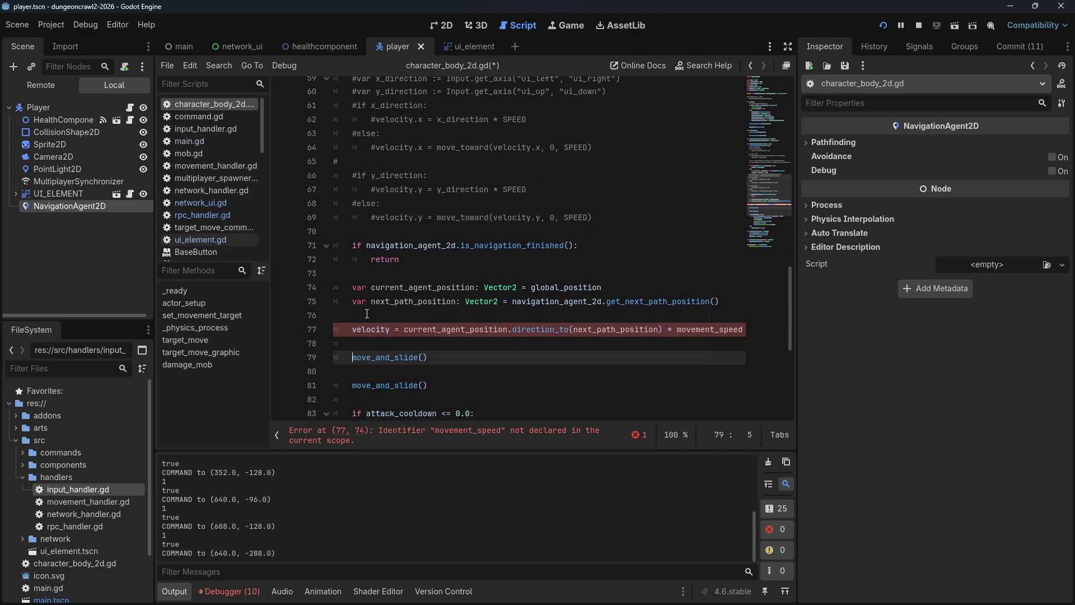
Step: Replace movement_speed with SPEED on line 77, save the script, and run the project
{"action": "left_click", "coordinate": [354, 329]}
{"action": "scroll", "coordinate": [392, 305], "scroll_direction": "down", "scroll_amount": 1}
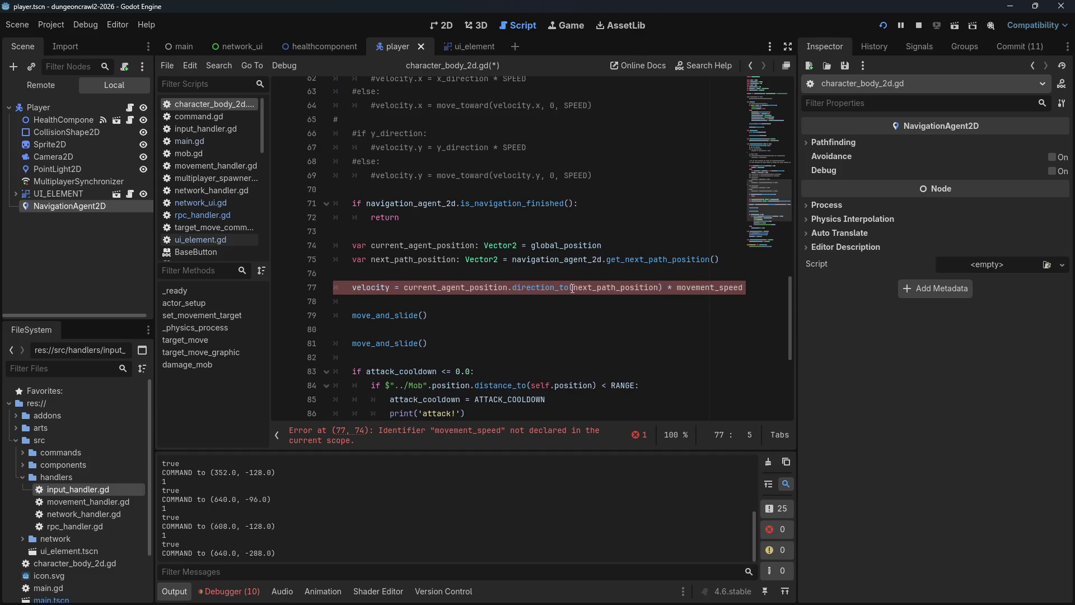
{"action": "mouse_move", "coordinate": [657, 289]}
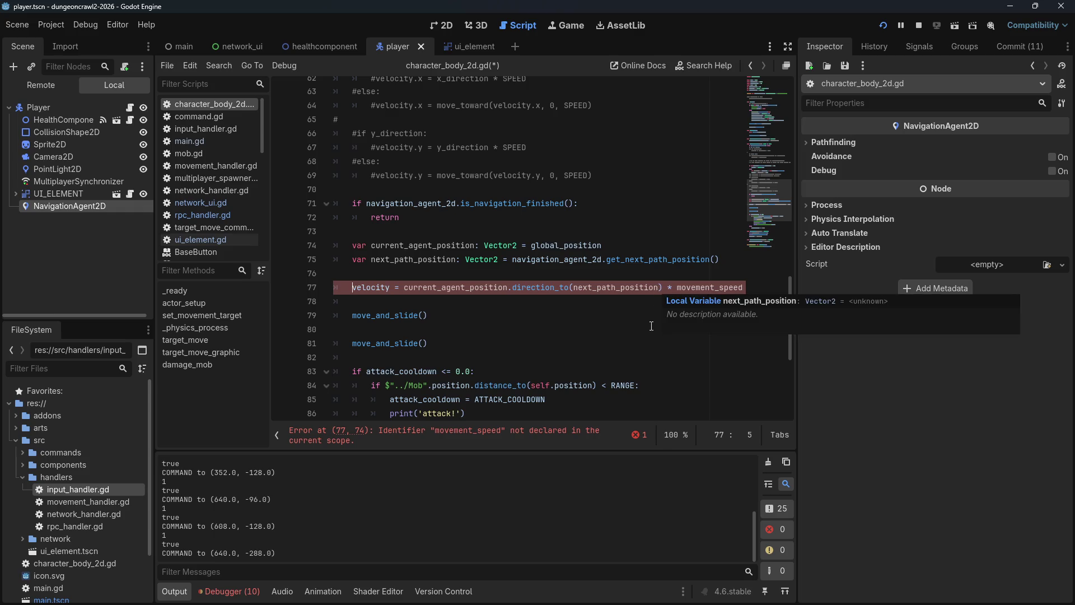
{"action": "left_click_drag", "start_coordinate": [706, 287], "coordinate": [770, 288]}
{"action": "left_click", "coordinate": [660, 288]}
{"action": "scroll", "coordinate": [678, 291], "scroll_direction": "up", "scroll_amount": 6}
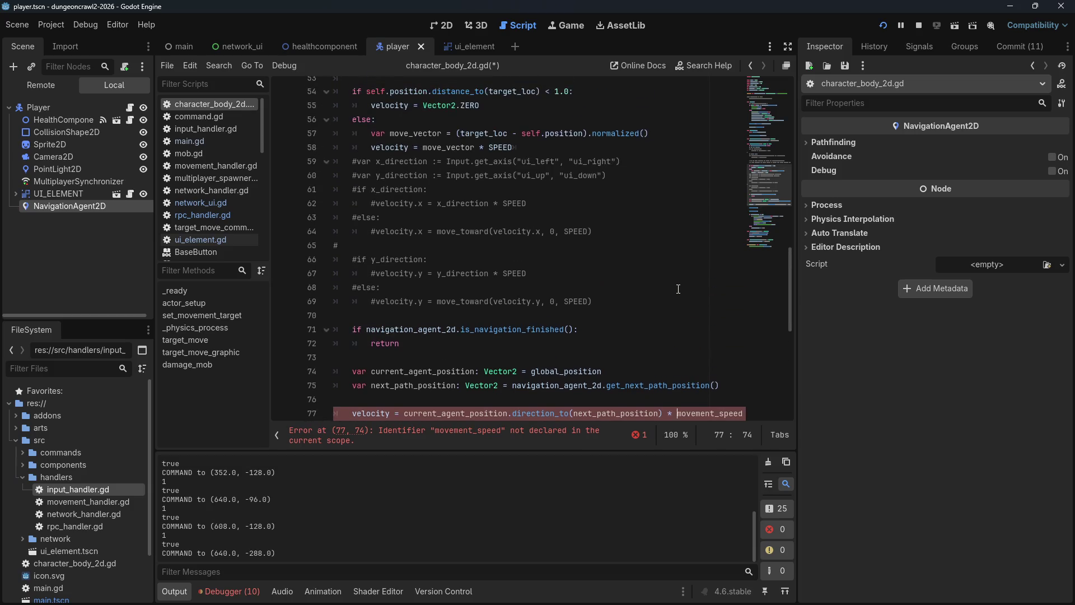
{"action": "scroll", "coordinate": [678, 297], "scroll_direction": "down", "scroll_amount": 6}
{"action": "double_click", "coordinate": [682, 287]}
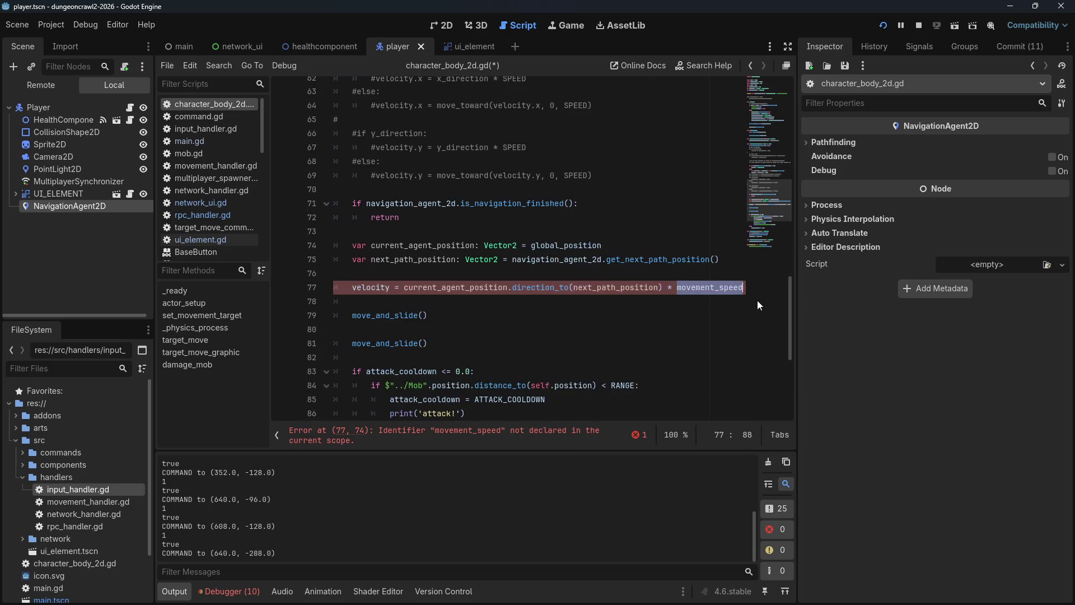
{"action": "type", "text": "SPEED"}
{"action": "left_click", "coordinate": [728, 241]}
{"action": "key", "text": "ctrl+s"}
{"action": "left_click", "coordinate": [884, 28]}
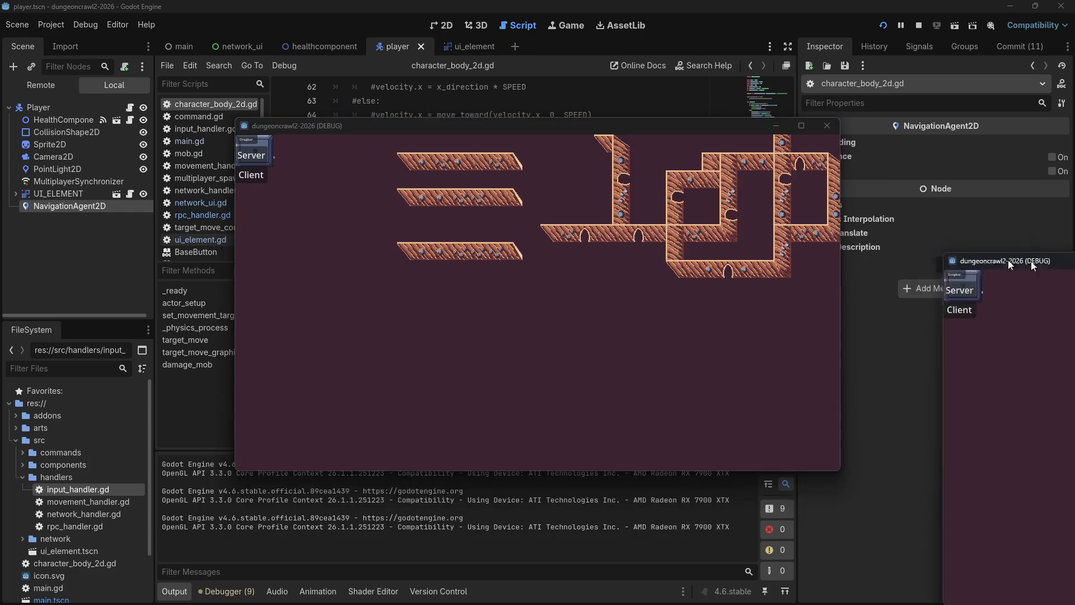
Step: Connect as a client, send the player four movement targets, then close the game window
{"action": "left_click", "coordinate": [250, 175]}
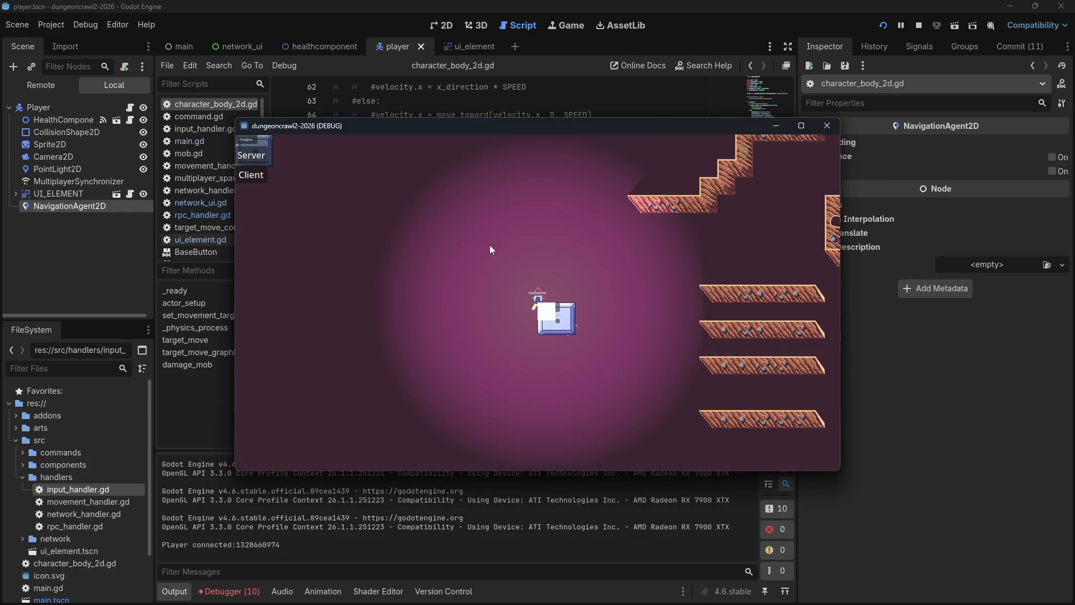
{"action": "left_click", "coordinate": [490, 249]}
{"action": "left_click", "coordinate": [547, 400]}
{"action": "left_click", "coordinate": [618, 400]}
{"action": "left_click", "coordinate": [652, 258]}
{"action": "left_click", "coordinate": [602, 207]}
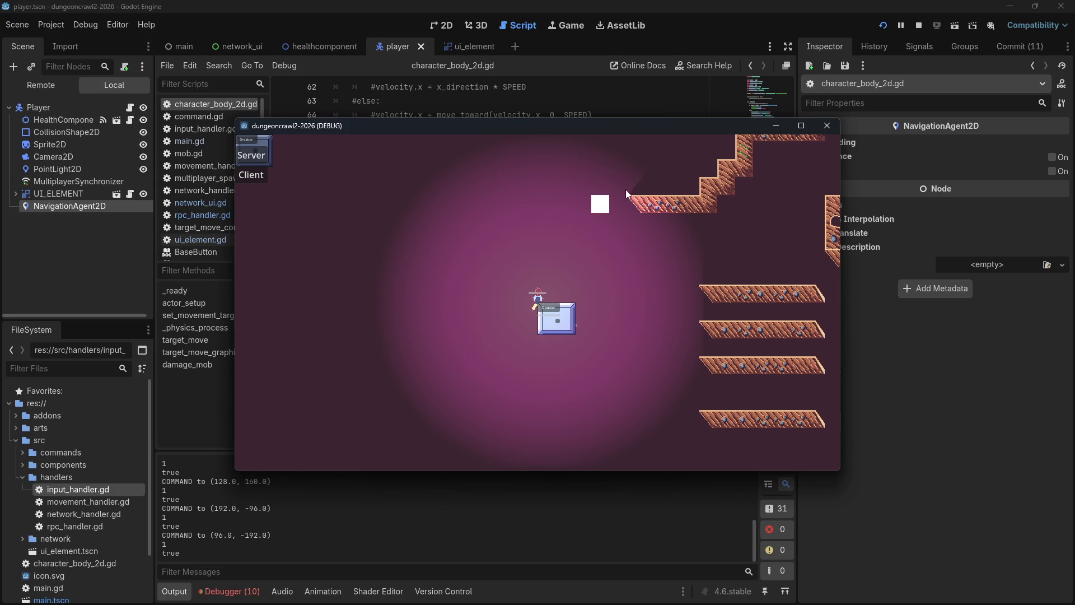
{"action": "left_click", "coordinate": [836, 130]}
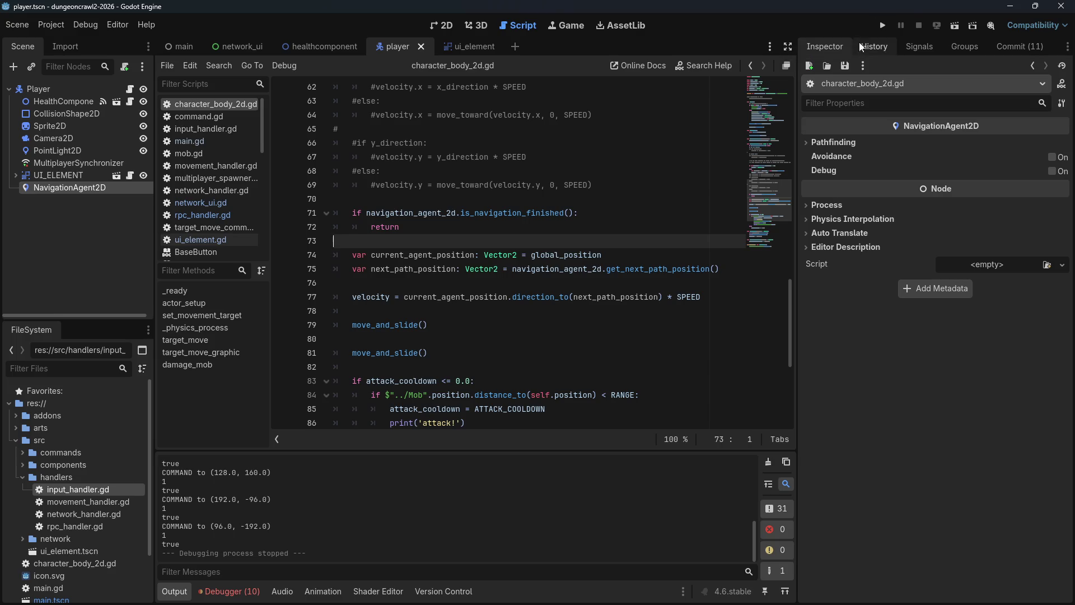
Step: Delete the duplicate move_and_slide() line and add print(velocity) on line 78
{"action": "left_click_drag", "start_coordinate": [376, 336], "coordinate": [455, 311]}
{"action": "key", "text": "BackSpace"}
{"action": "key", "text": "BackSpace"}
{"action": "key", "text": "BackSpace"}
{"action": "left_click", "coordinate": [469, 257]}
{"action": "left_click", "coordinate": [443, 295]}
{"action": "left_click", "coordinate": [447, 287]}
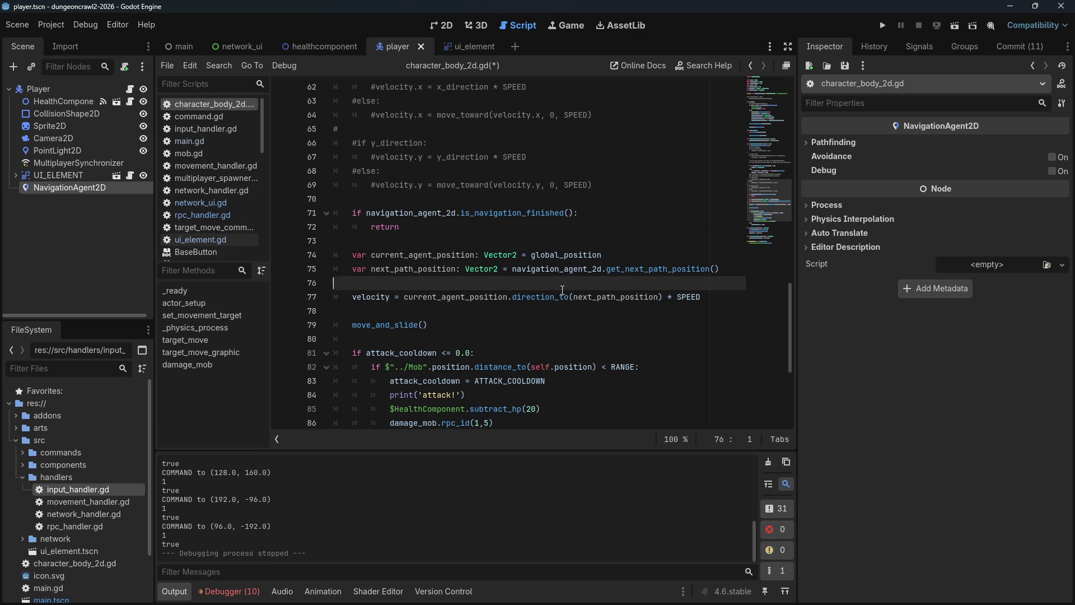
{"action": "left_click", "coordinate": [579, 312]}
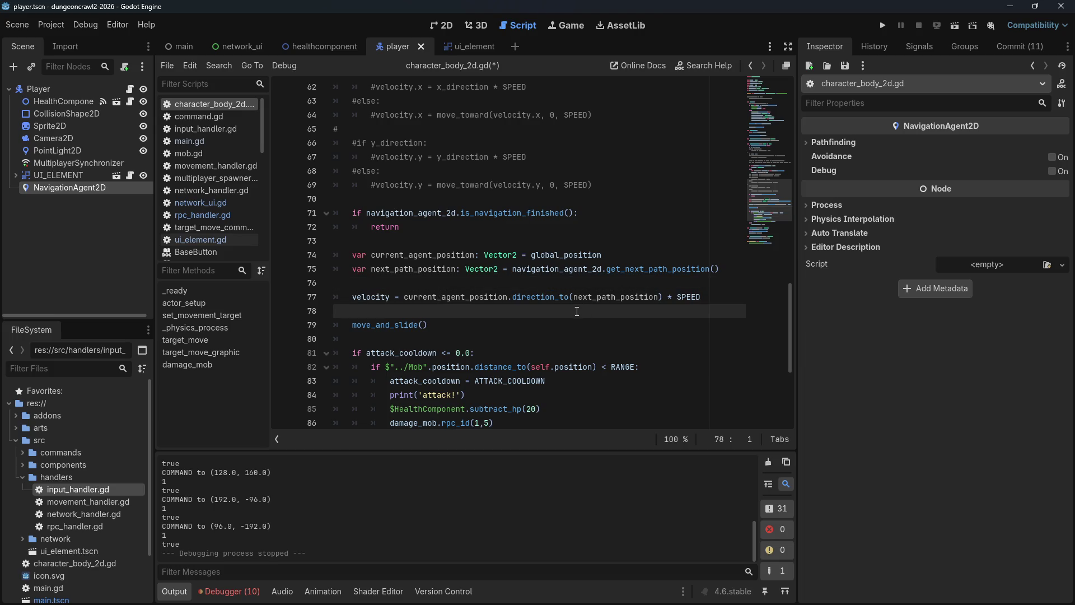
{"action": "key", "text": "Return"}
{"action": "key", "text": "Up"}
{"action": "key", "text": "Tab"}
{"action": "type", "text": "rint(velocity"}
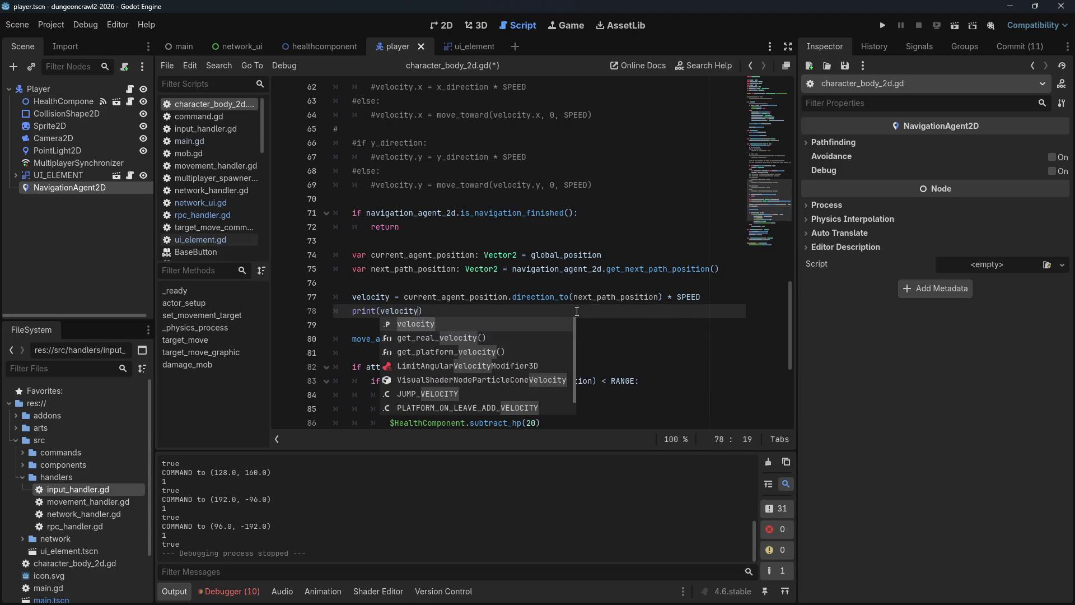
Step: Save, run the game as server, send five movement targets, then close the game
{"action": "key", "text": "ctrl+s"}
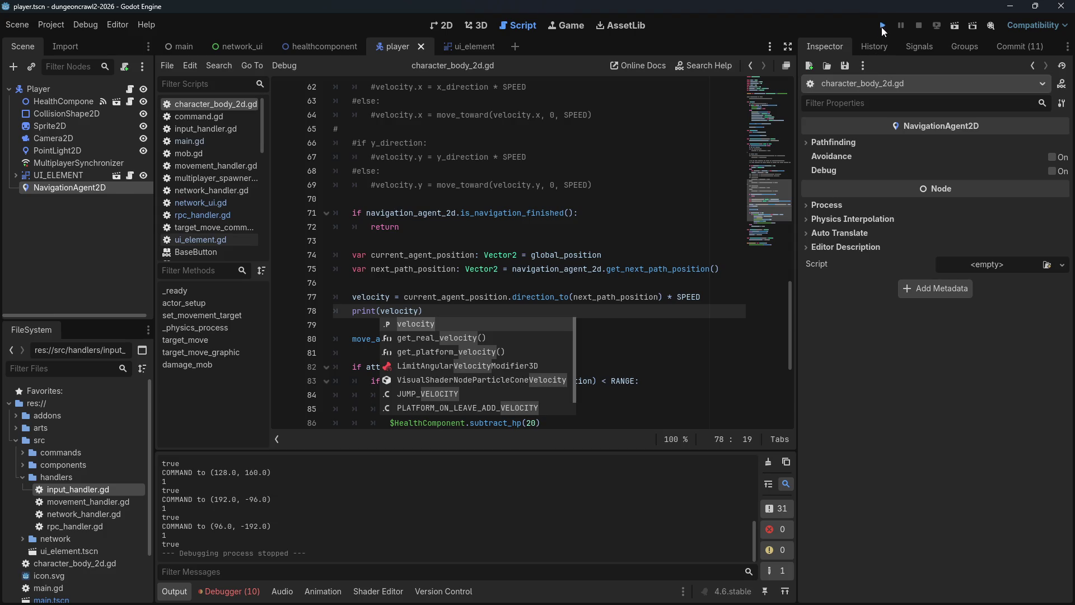
{"action": "left_click", "coordinate": [882, 25]}
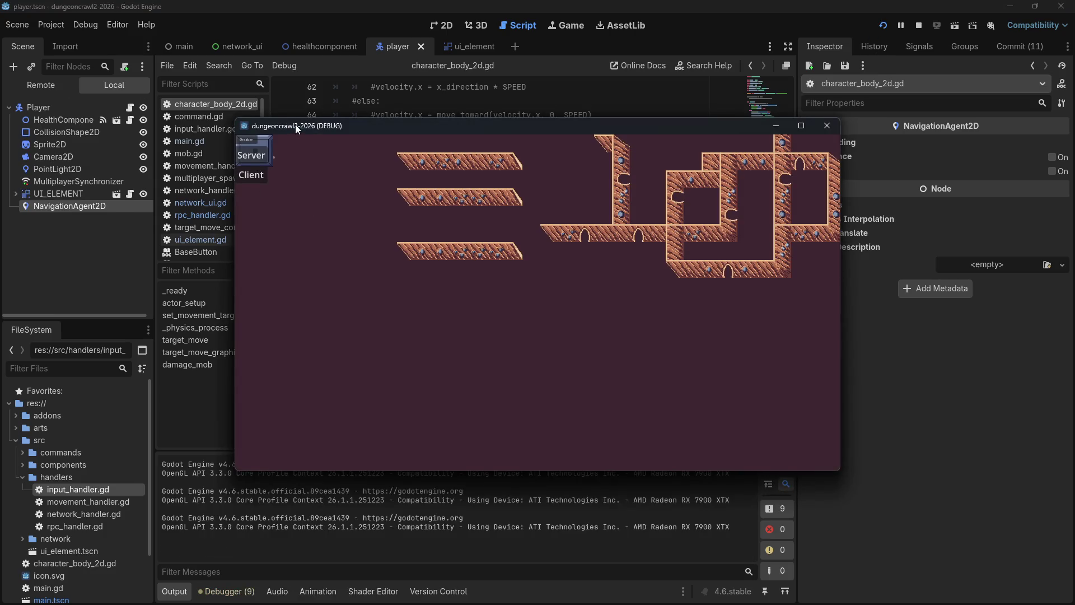
{"action": "left_click", "coordinate": [229, 178]}
{"action": "left_click", "coordinate": [229, 178]}
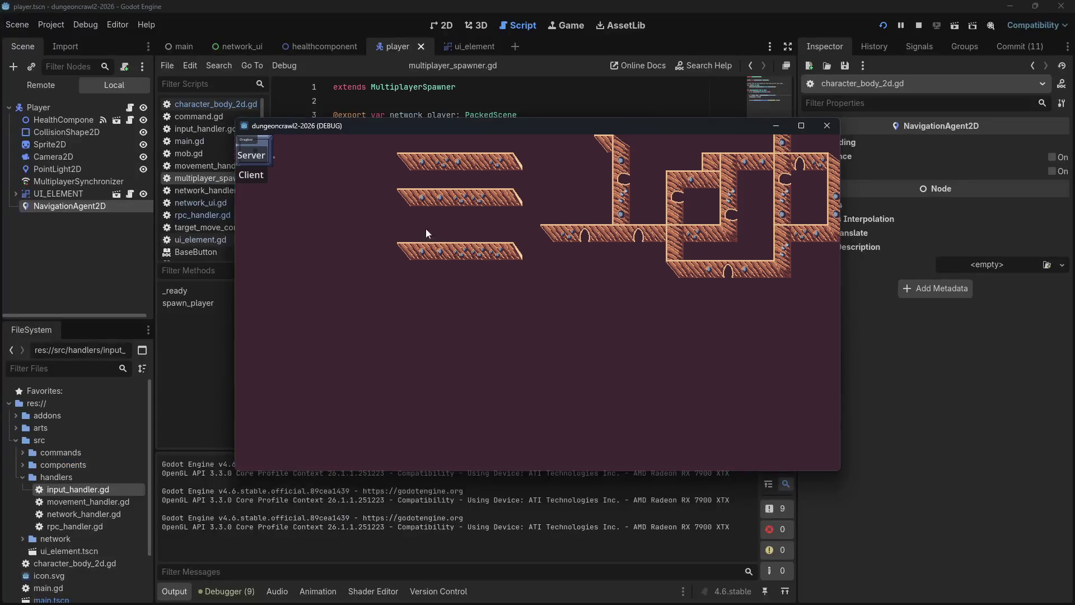
{"action": "left_click", "coordinate": [251, 155]}
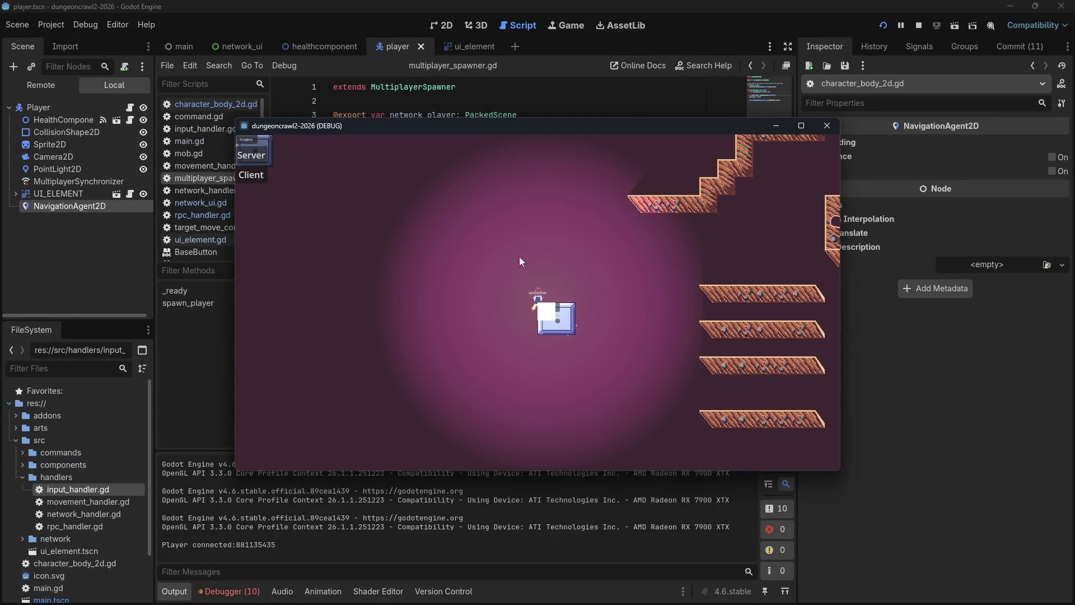
{"action": "left_click", "coordinate": [456, 324]}
{"action": "left_click", "coordinate": [421, 236]}
{"action": "left_click", "coordinate": [582, 222]}
{"action": "left_click", "coordinate": [672, 313]}
{"action": "left_click", "coordinate": [606, 397]}
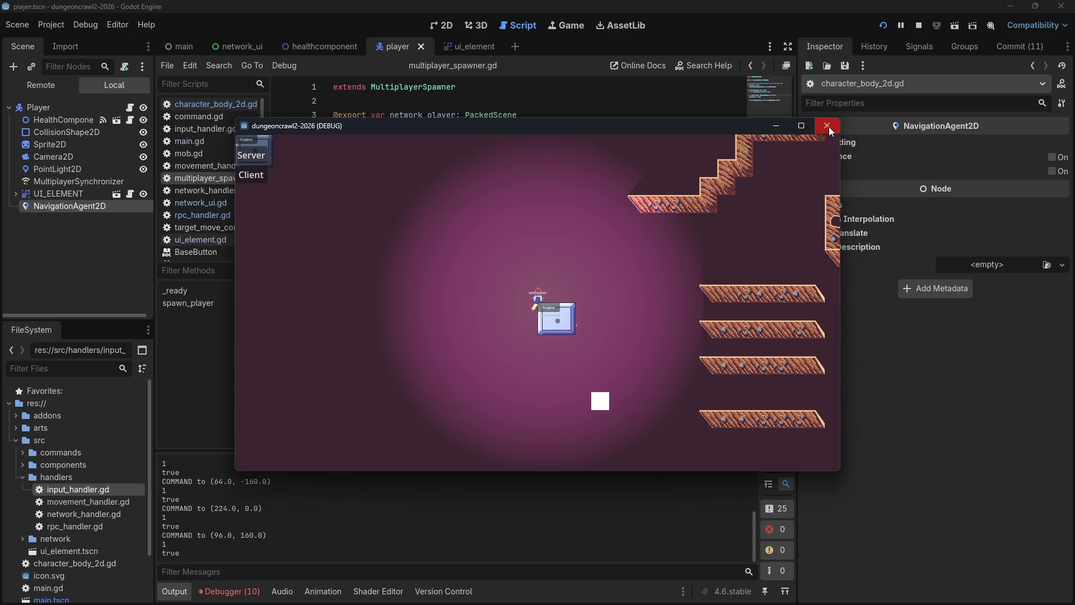
{"action": "left_click", "coordinate": [827, 126]}
Step: Return to character_body_2d.gd and look over the navigation check on lines 70–72
{"action": "mouse_move", "coordinate": [445, 44]}
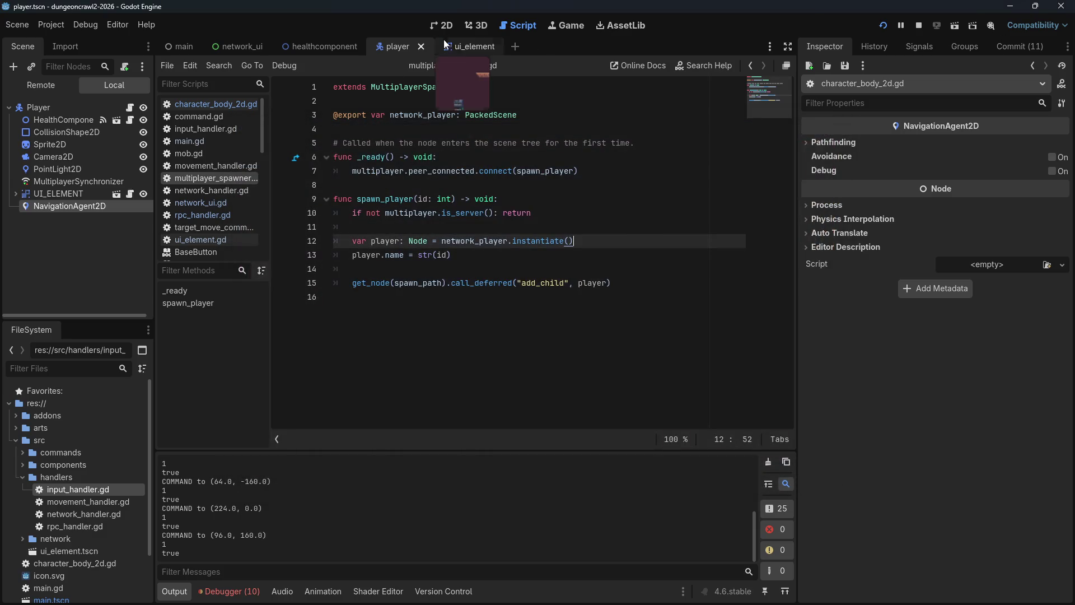
{"action": "left_click", "coordinate": [220, 105]}
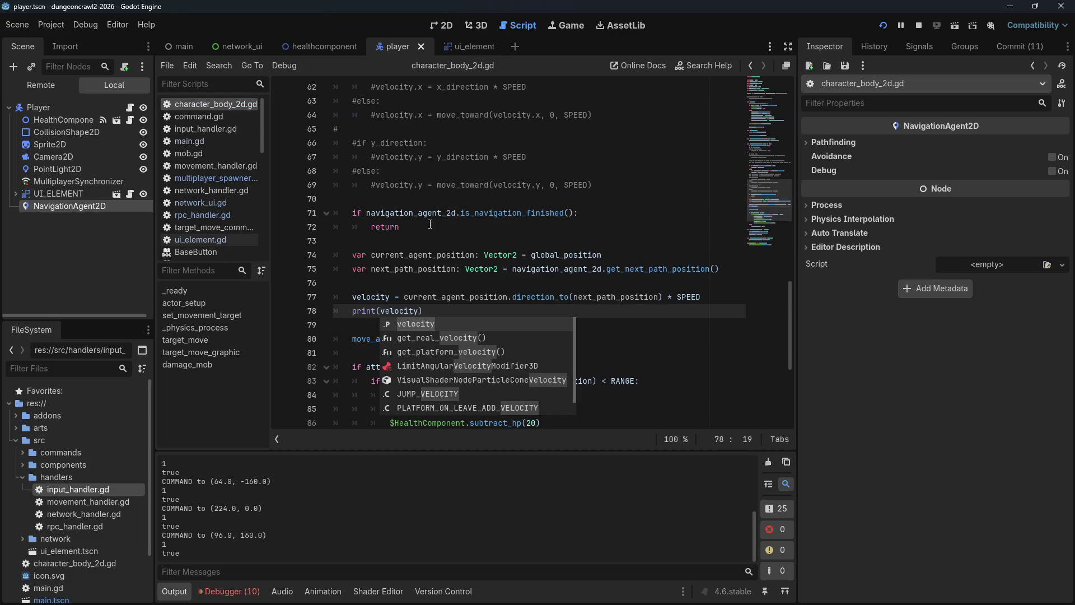
{"action": "left_click", "coordinate": [402, 218]}
{"action": "left_click", "coordinate": [462, 224]}
{"action": "mouse_move", "coordinate": [443, 227]}
{"action": "left_mouse_down"}
{"action": "mouse_move", "coordinate": [331, 229]}
{"action": "mouse_move", "coordinate": [317, 217]}
{"action": "left_mouse_up"}
{"action": "left_click", "coordinate": [449, 172]}
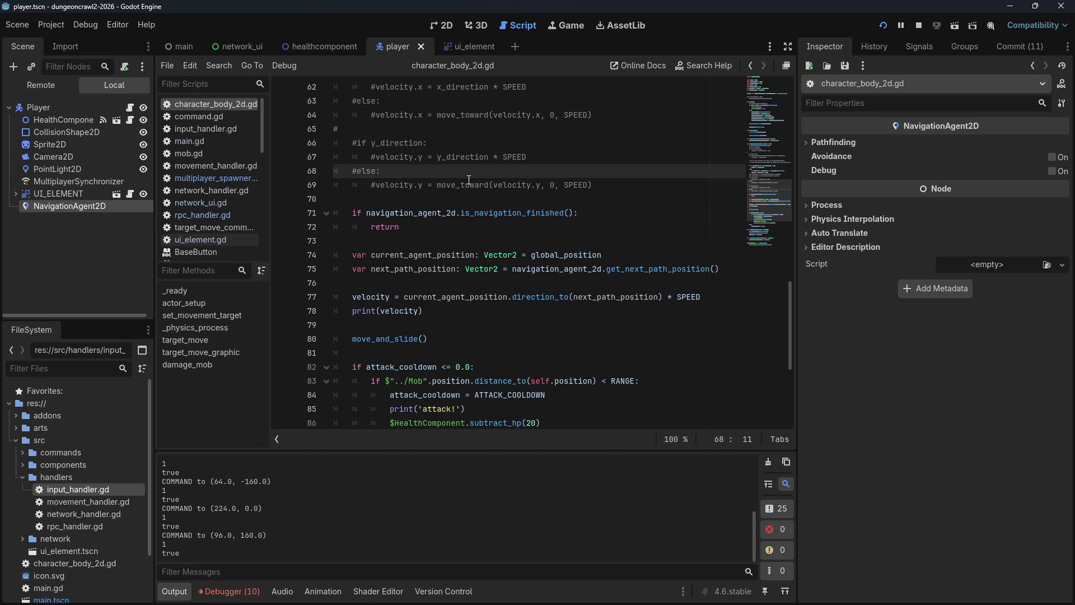
{"action": "left_click", "coordinate": [491, 198]}
Step: Read the NavigationAgent2D reference for is_navigation_finished(), then reopen character_body_2d.gd
{"action": "left_click", "coordinate": [512, 215]}
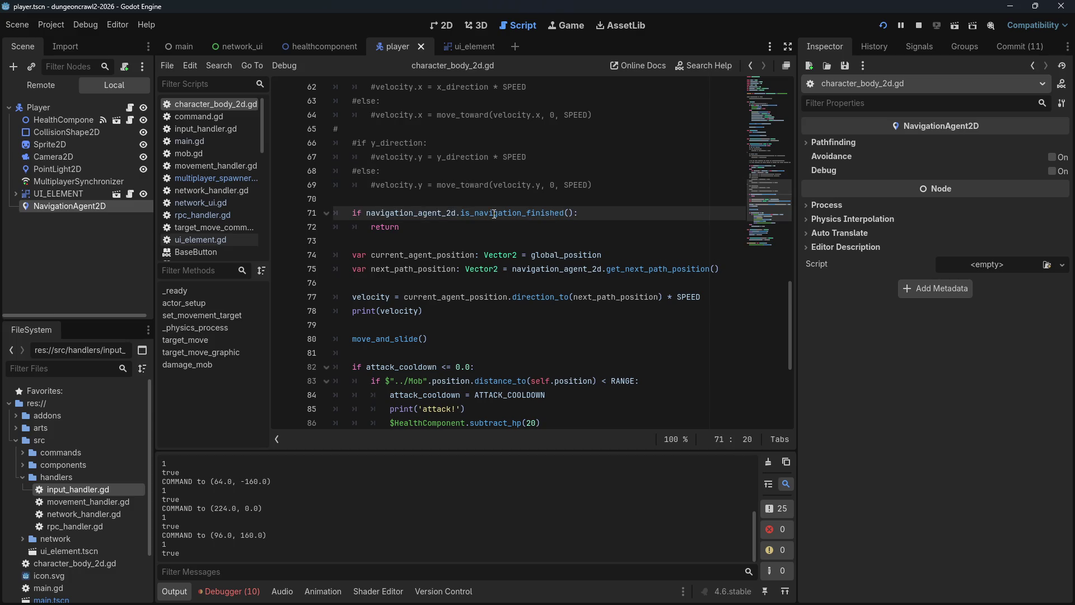
{"action": "left_click", "coordinate": [513, 214], "text": "ctrl"}
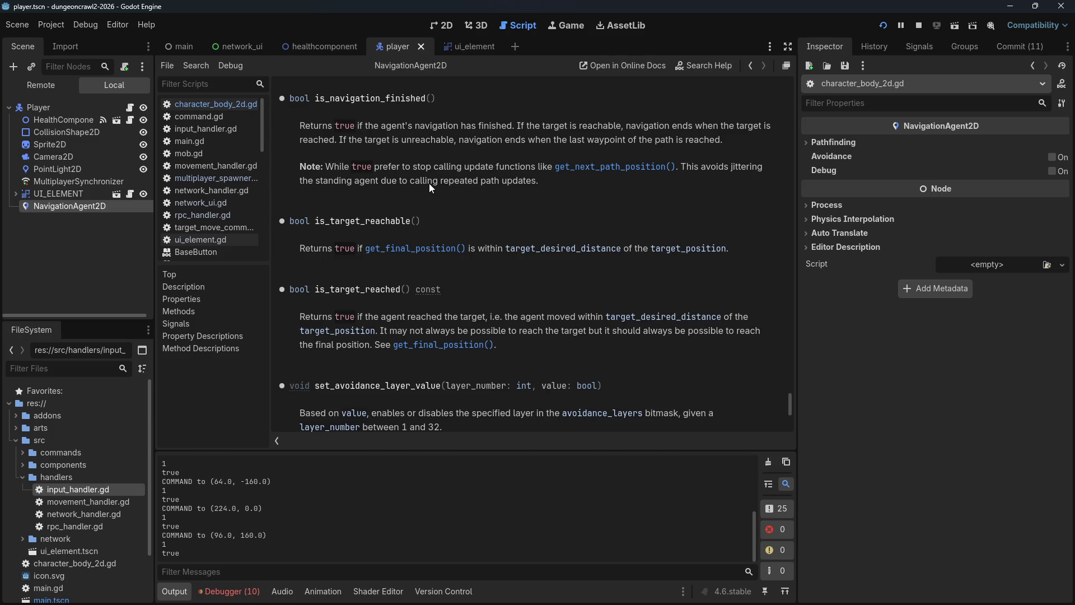
{"action": "scroll", "coordinate": [438, 186], "scroll_direction": "up", "scroll_amount": 5}
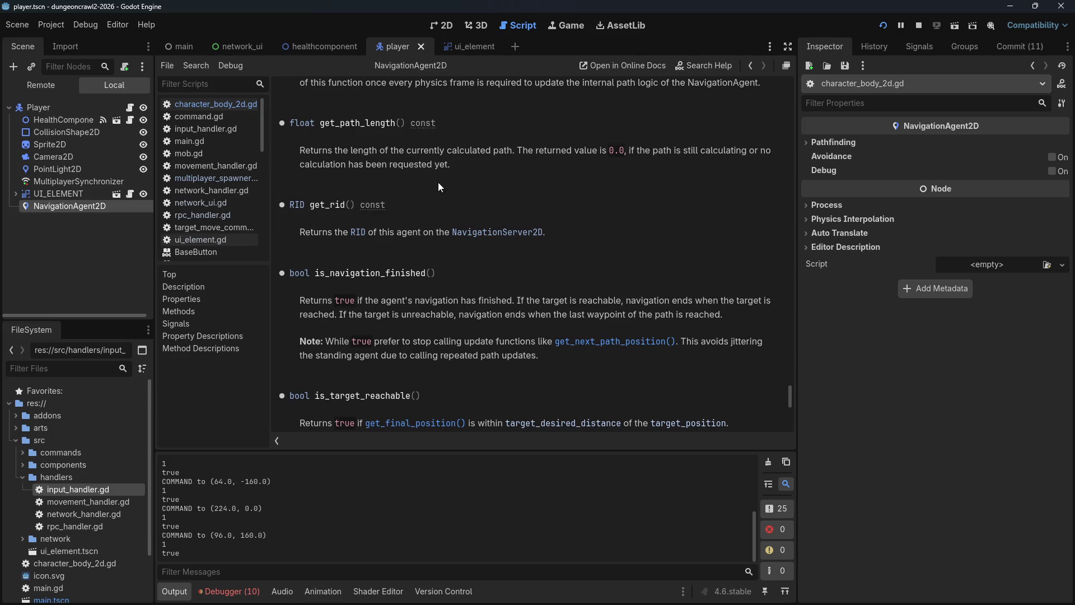
{"action": "left_click", "coordinate": [449, 30]}
{"action": "key", "text": "ctrl+F3"}
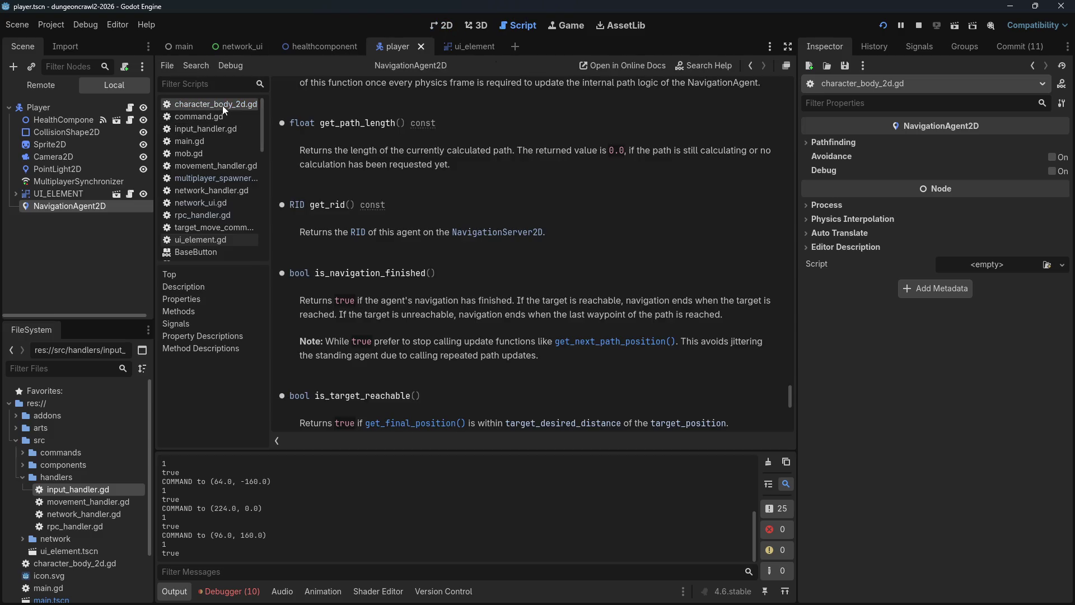
{"action": "left_click", "coordinate": [223, 105]}
{"action": "left_click", "coordinate": [421, 203]}
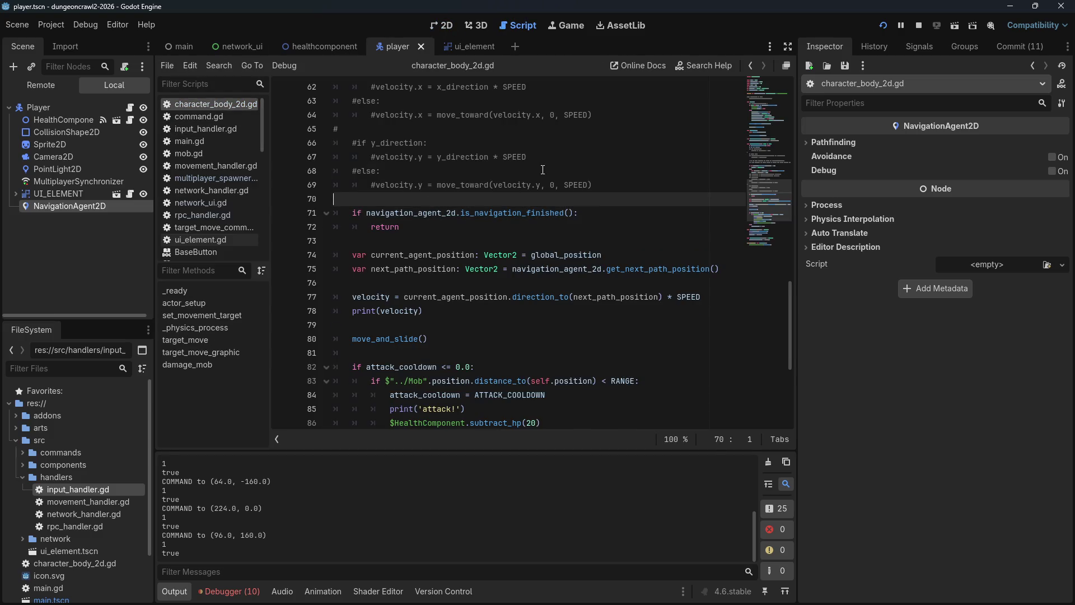
Step: Add print(navigation_agent_2d) on line 71, test-run as server and client, then stop
{"action": "key", "text": "Return"}
{"action": "key", "text": "Return"}
{"action": "key", "text": "Up"}
{"action": "key", "text": "Tab"}
{"action": "type", "text": "print(navigation_agent_2d"}
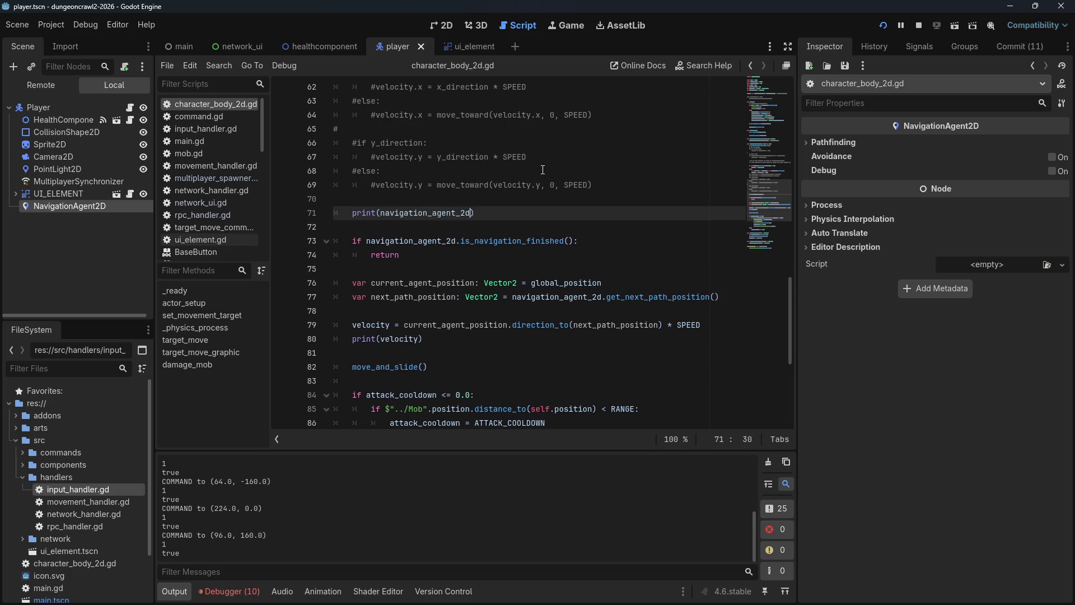
{"action": "left_click", "coordinate": [882, 25]}
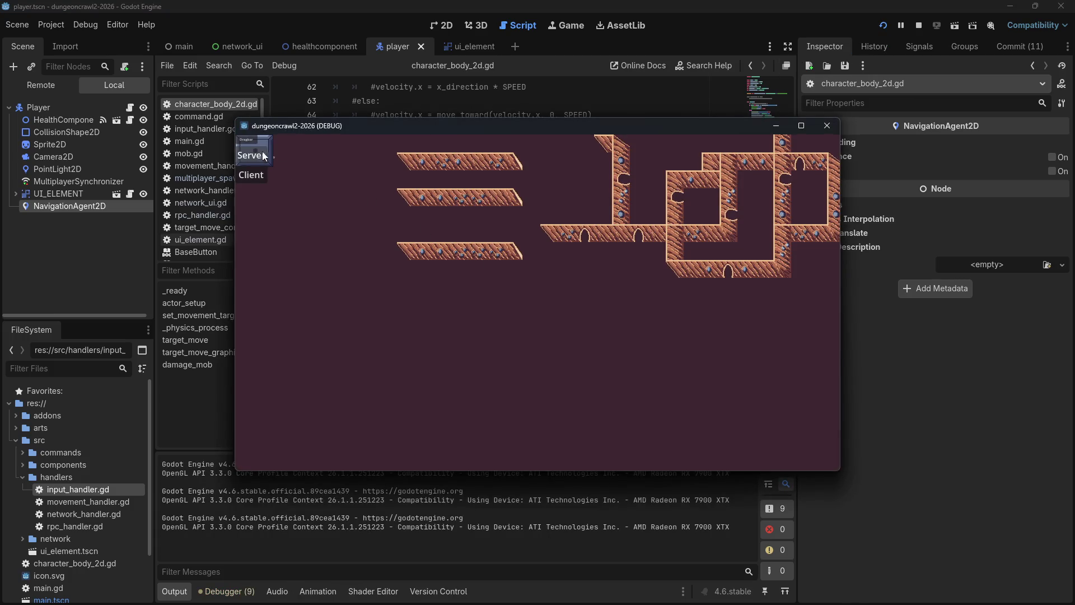
{"action": "left_click", "coordinate": [283, 115]}
{"action": "left_click", "coordinate": [263, 173]}
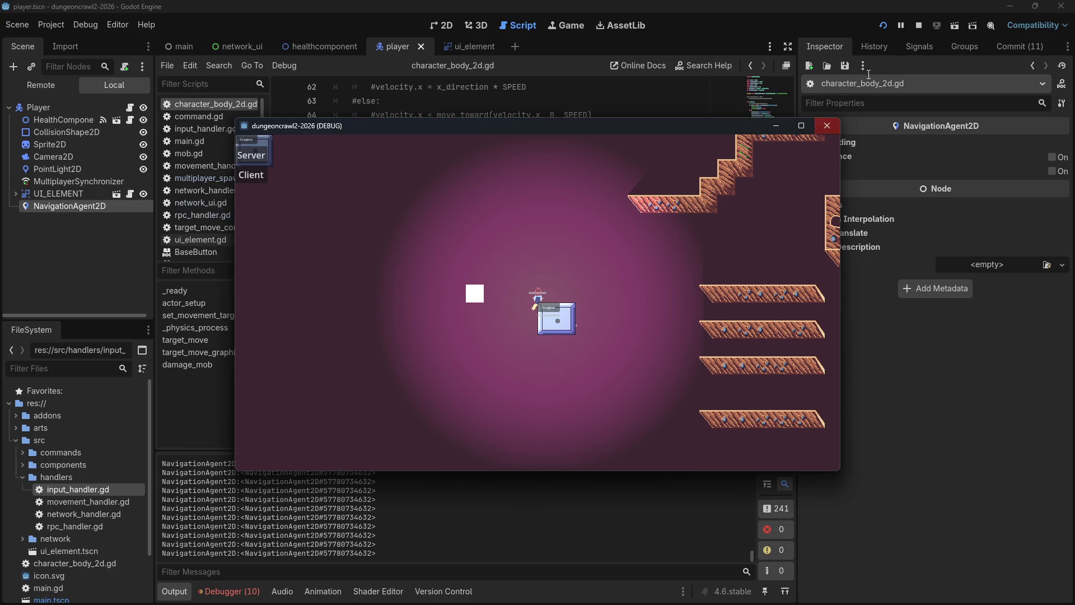
{"action": "left_click", "coordinate": [921, 26]}
Step: Delete the print(navigation_agent_2d) debug line and expand the agent's Pathfinding settings
{"action": "left_click_drag", "start_coordinate": [474, 213], "coordinate": [494, 203]}
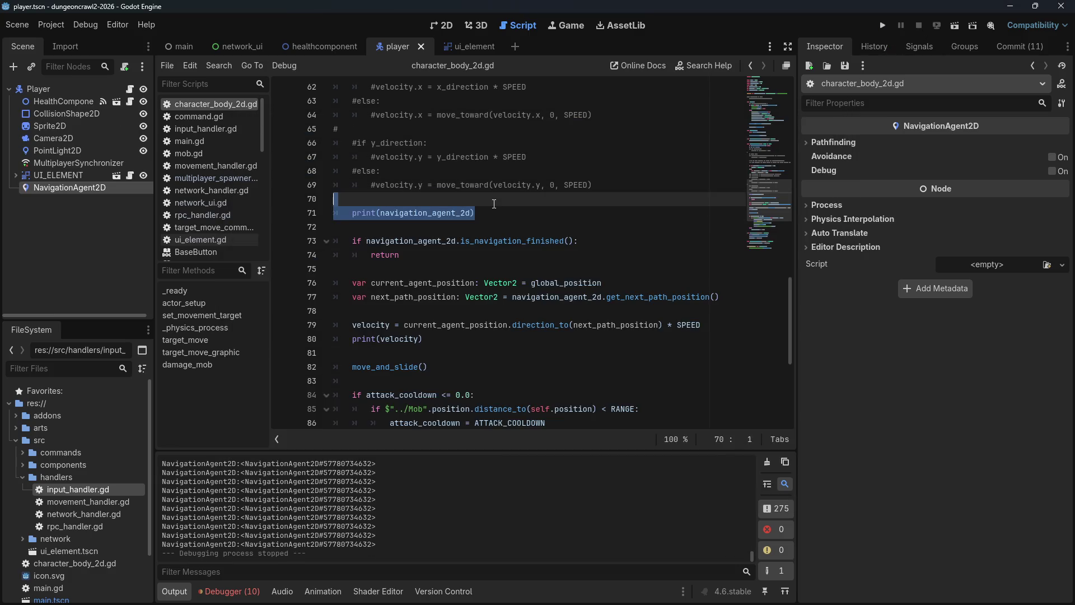
{"action": "key", "text": "BackSpace"}
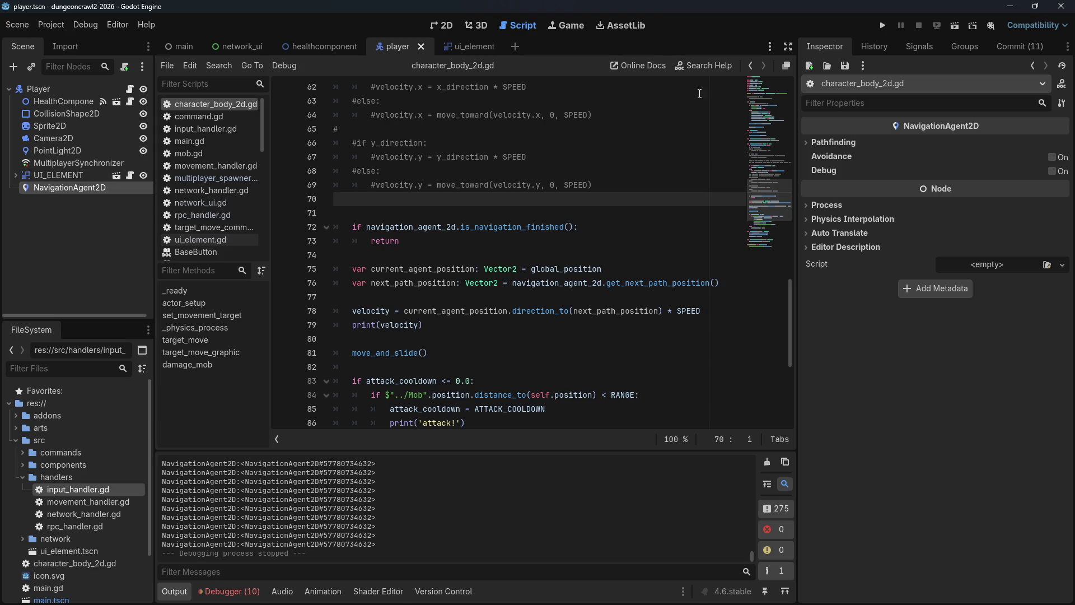
{"action": "left_click", "coordinate": [805, 143]}
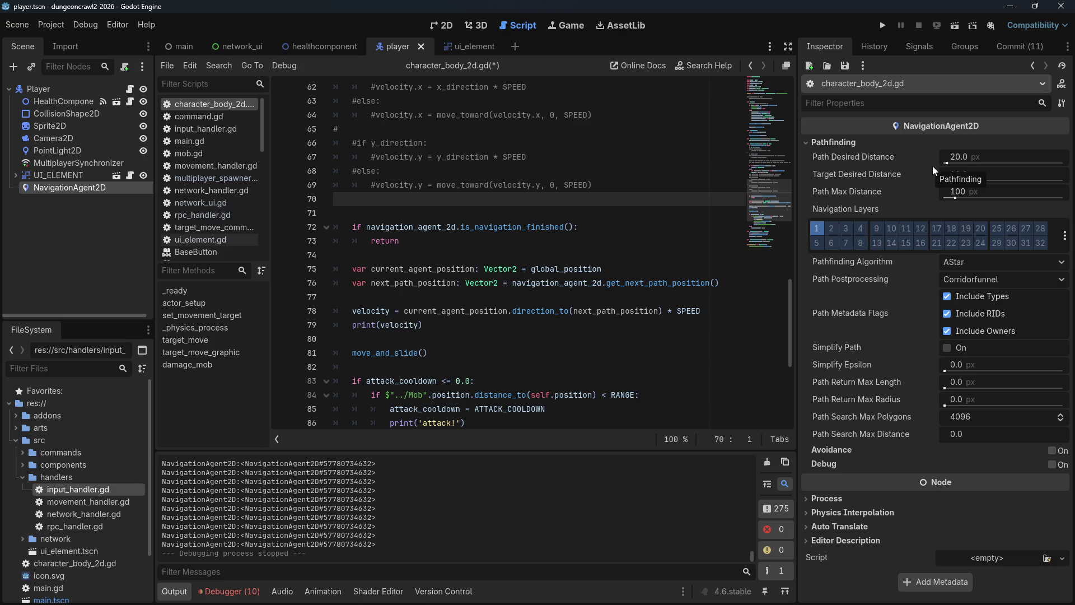
Step: Check the Pathfinding settings, keeping AStar and Corridorfunnel postprocessing, then collapse them
{"action": "left_click", "coordinate": [952, 262]}
{"action": "left_click", "coordinate": [949, 280]}
{"action": "left_click", "coordinate": [949, 280]}
{"action": "left_click", "coordinate": [865, 300]}
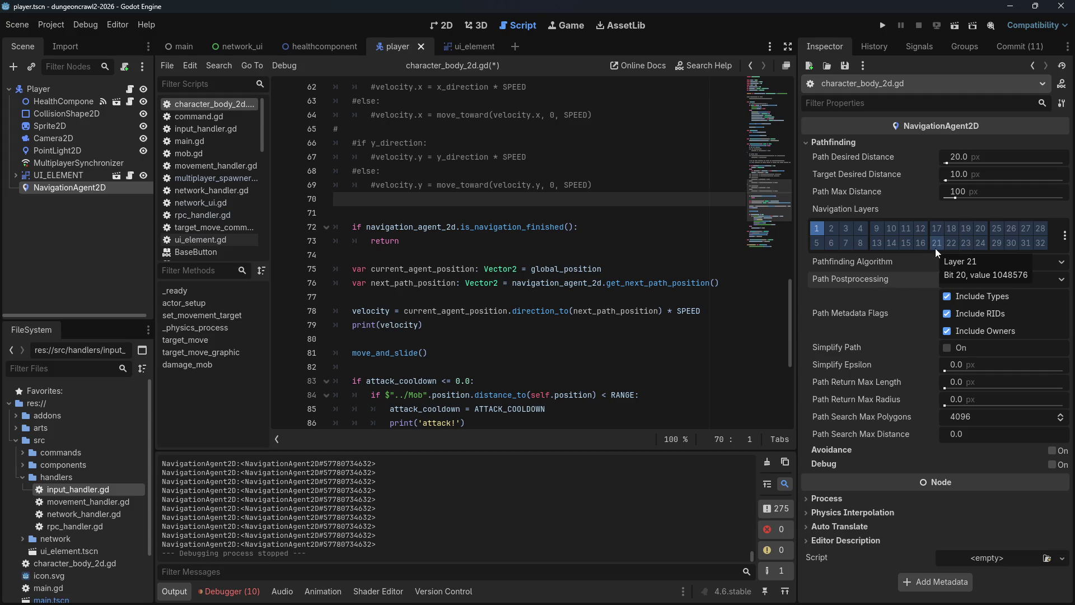
{"action": "left_click", "coordinate": [811, 144]}
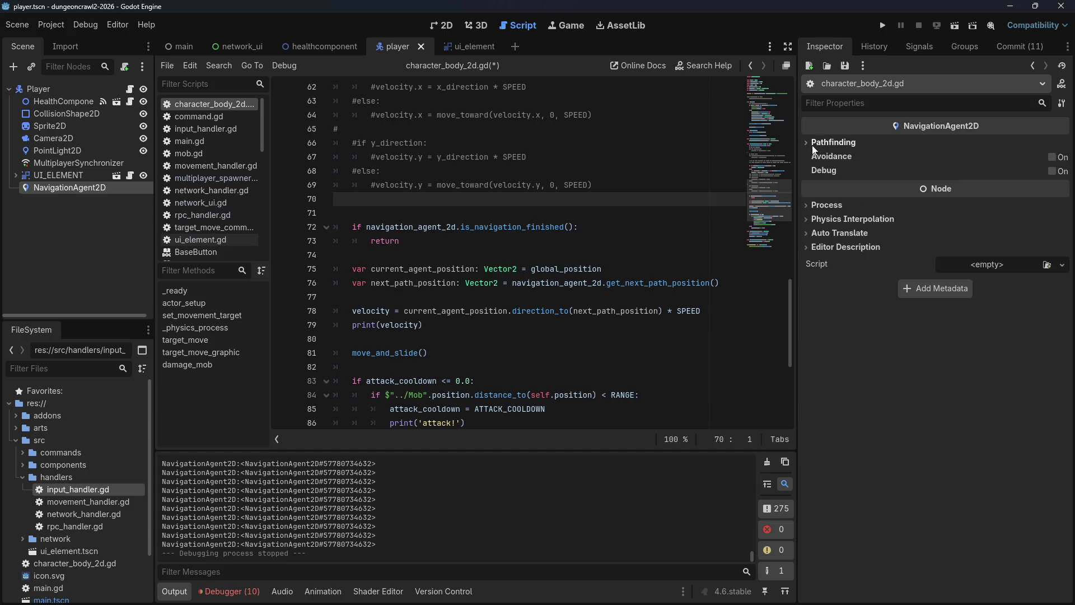
Step: Type an empty print() on line 71 and open the is_navigation_finished() reference
{"action": "left_click", "coordinate": [515, 213]}
{"action": "scroll", "coordinate": [477, 190], "scroll_direction": "up", "scroll_amount": 4}
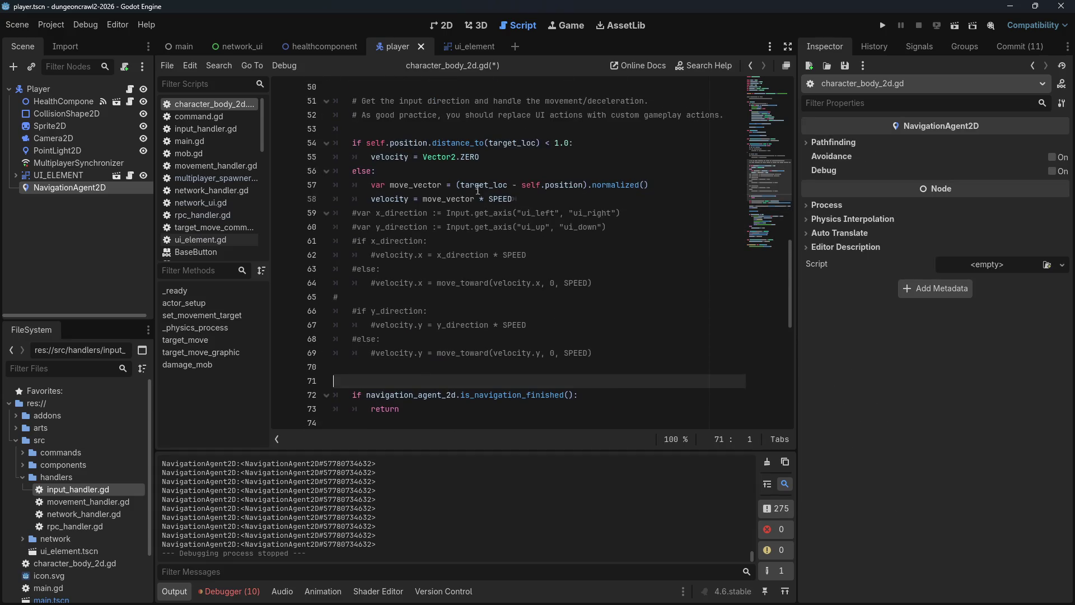
{"action": "scroll", "coordinate": [548, 199], "scroll_direction": "down", "scroll_amount": 2}
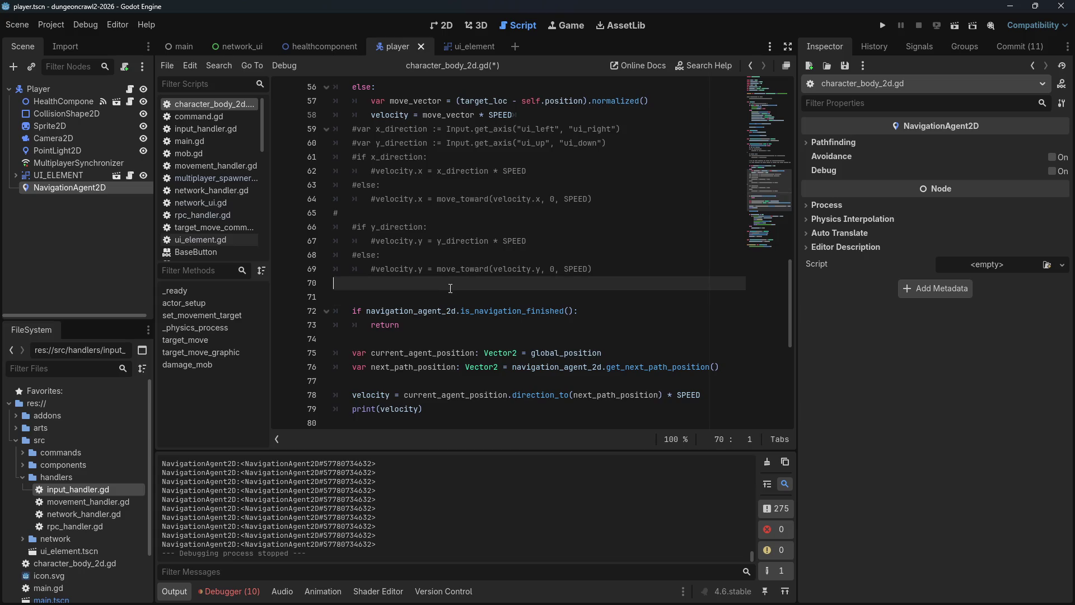
{"action": "type", "text": "print("}
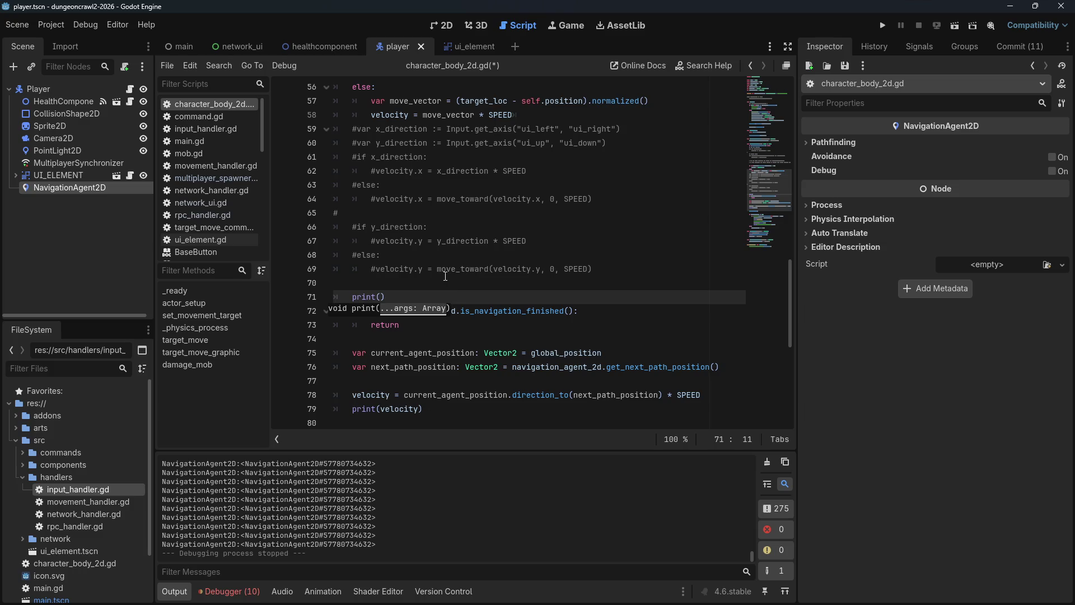
{"action": "left_click", "coordinate": [563, 311]}
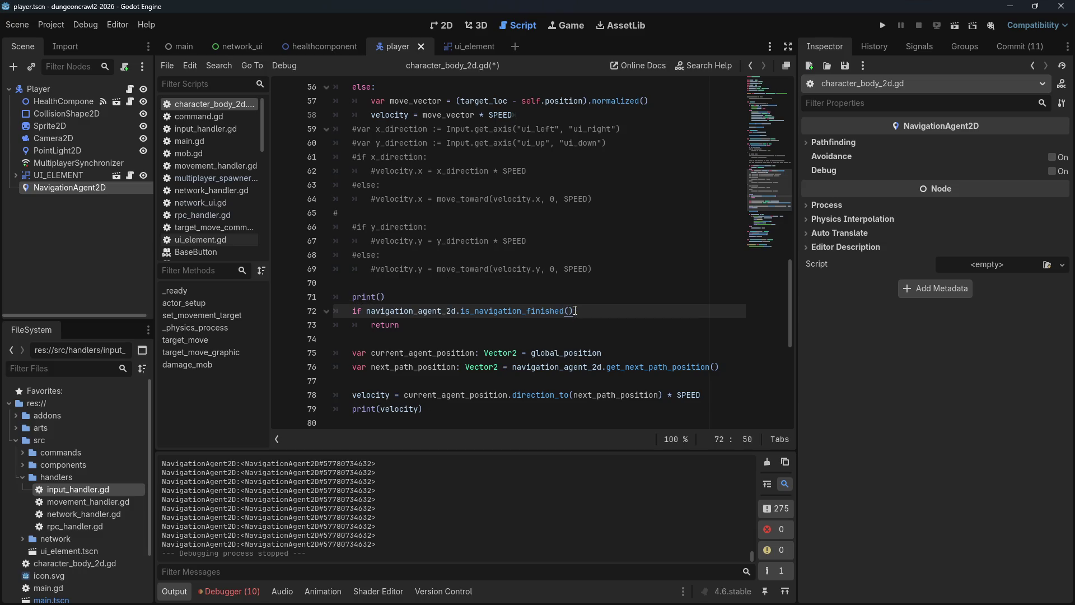
{"action": "left_click", "coordinate": [555, 311], "text": "ctrl"}
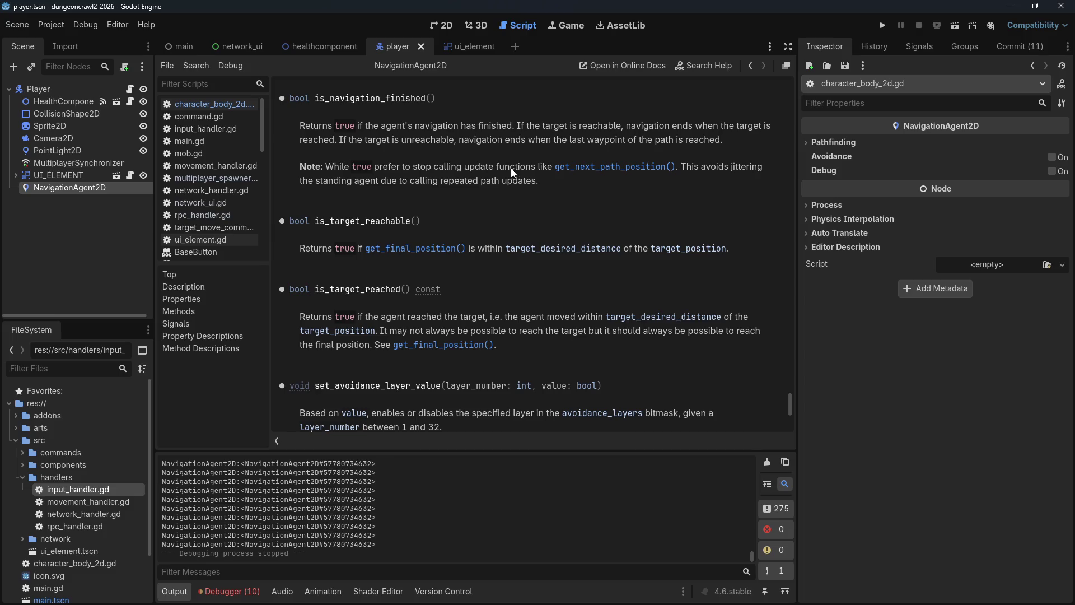
Step: Search the NavigationAgent2D reference page for 'target' and jump to the next match
{"action": "scroll", "coordinate": [505, 183], "scroll_direction": "down", "scroll_amount": 1}
{"action": "scroll", "coordinate": [508, 187], "scroll_direction": "up", "scroll_amount": 7}
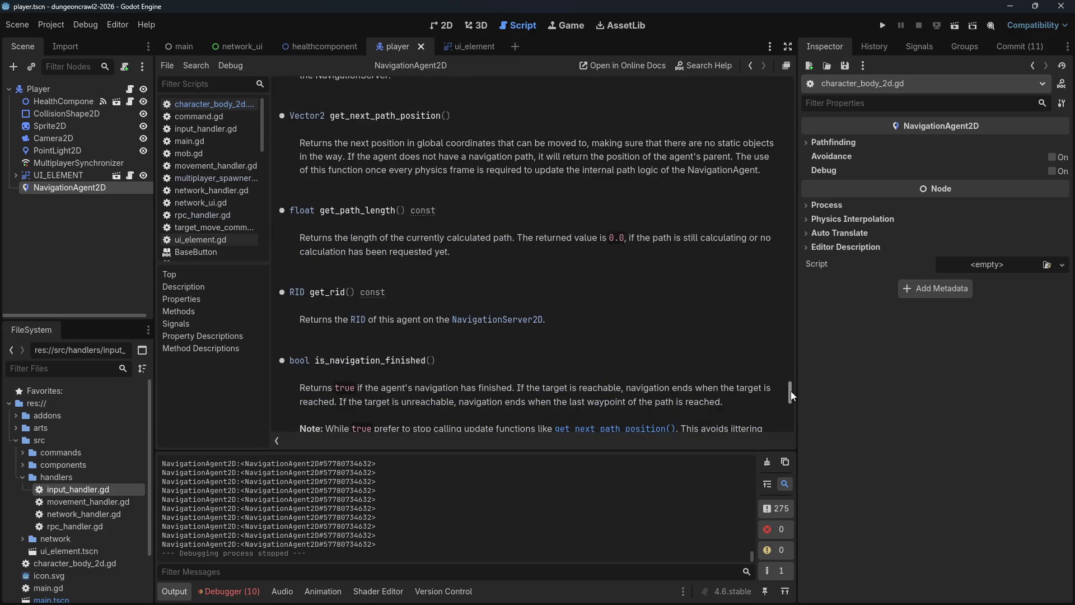
{"action": "scroll", "coordinate": [790, 390], "scroll_direction": "down", "scroll_amount": 6}
{"action": "key", "text": "ctrl+f"}
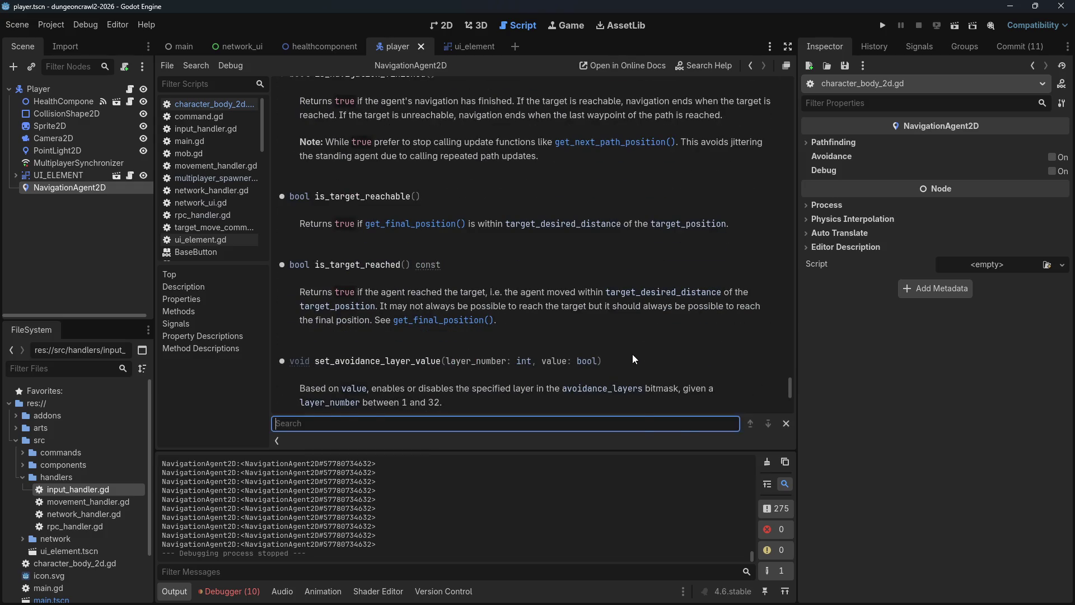
{"action": "type", "text": "target"}
{"action": "key", "text": "Return"}
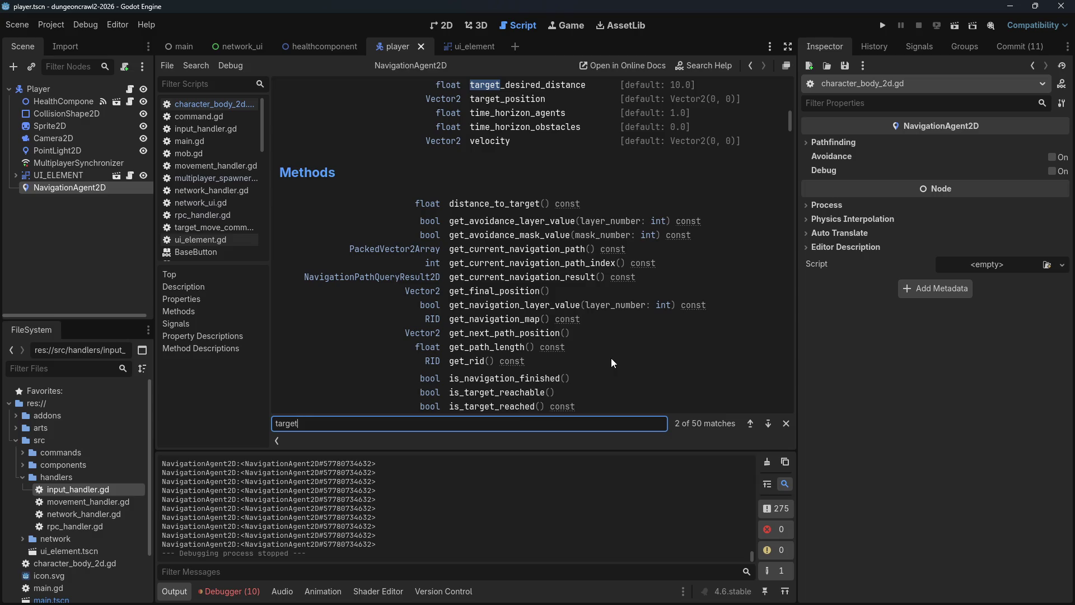
Step: Go back through the 2D view to the script editor with character_body_2d.gd
{"action": "left_click", "coordinate": [442, 25]}
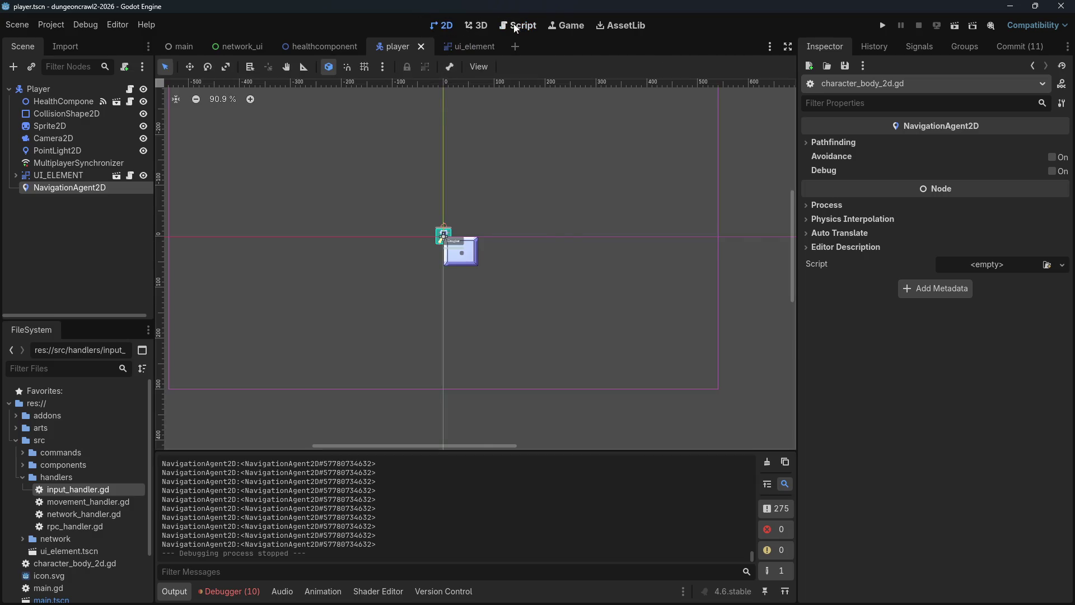
{"action": "left_click", "coordinate": [515, 26]}
{"action": "left_click", "coordinate": [193, 104]}
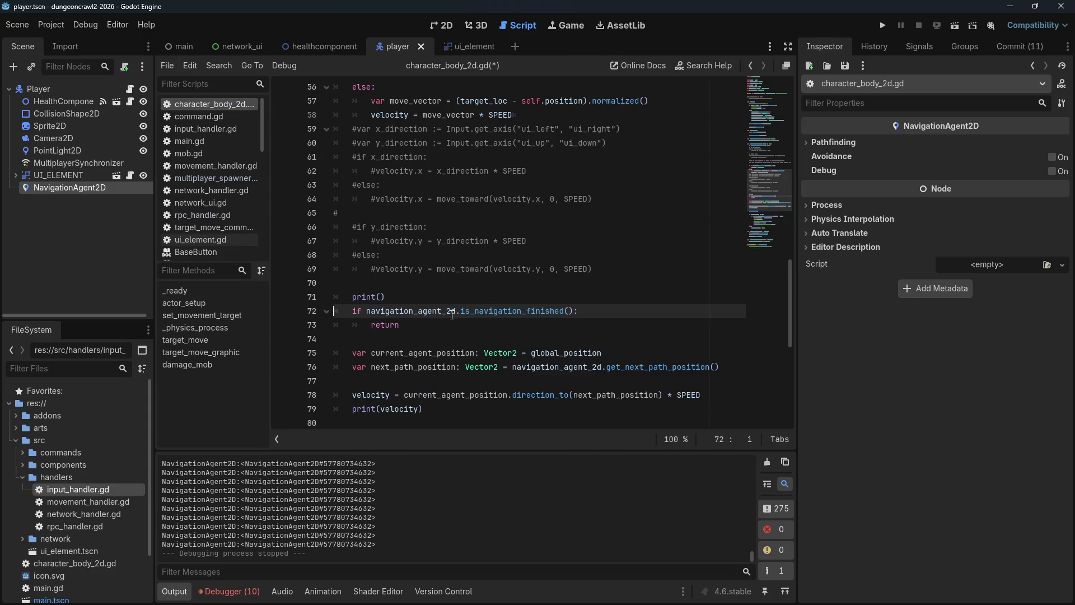
Step: Print navigation_agent_2d.position on line 71, save, and run as server and client
{"action": "left_click", "coordinate": [382, 297]}
{"action": "type", "text": "navigation_agent"}
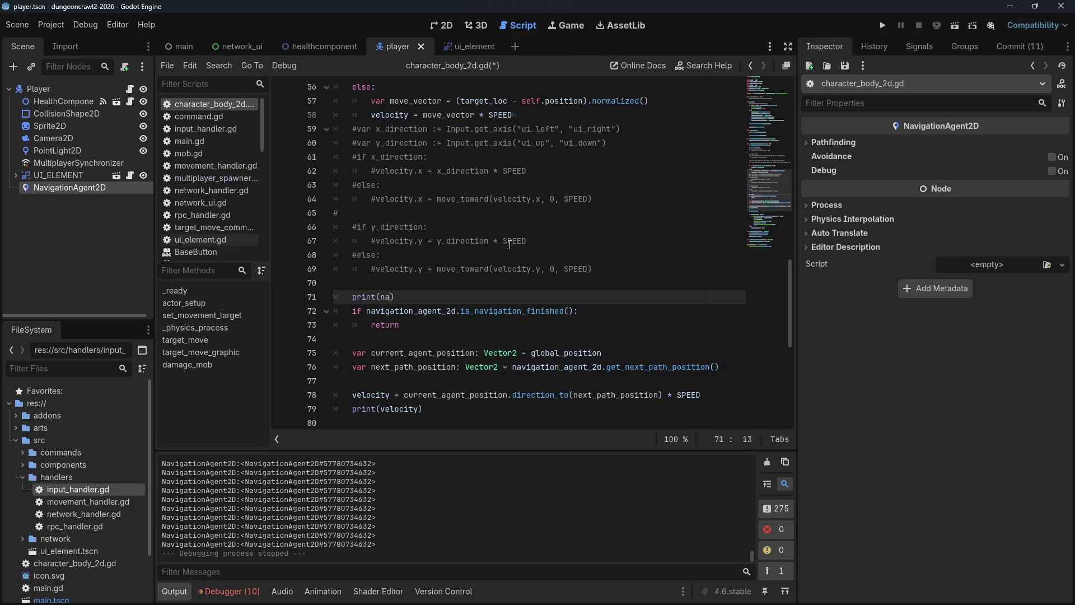
{"action": "type", "text": "_2d.position"}
{"action": "key", "text": "ctrl+s"}
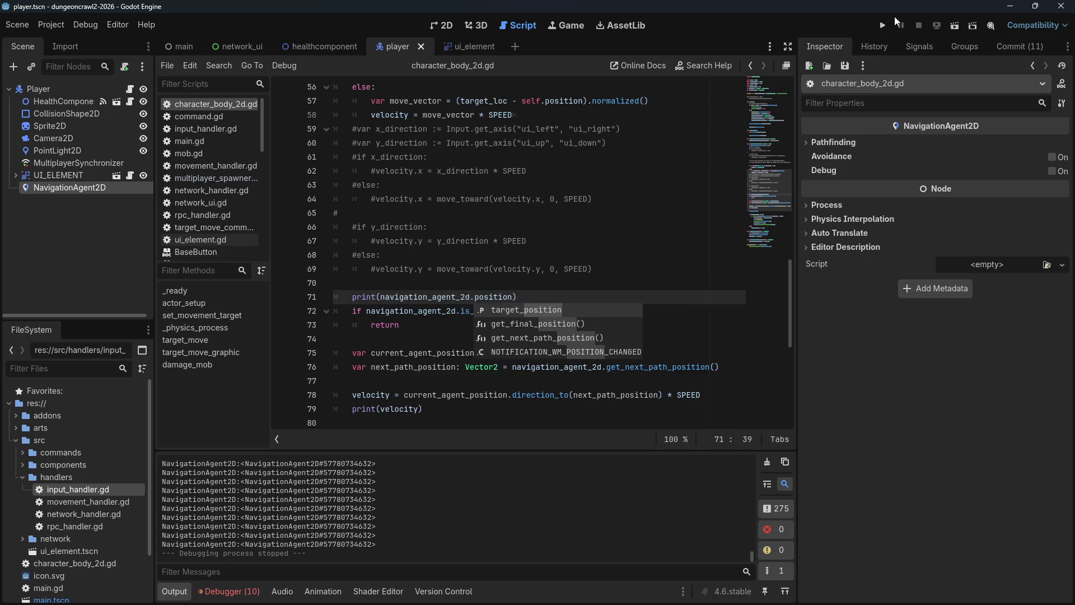
{"action": "left_click", "coordinate": [885, 25]}
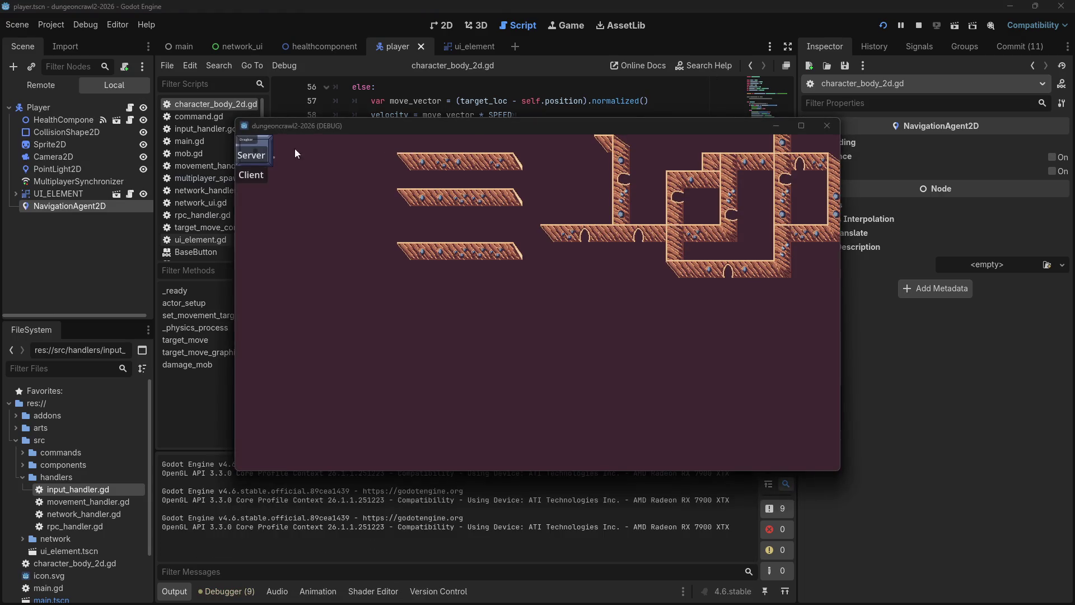
{"action": "left_click", "coordinate": [262, 157]}
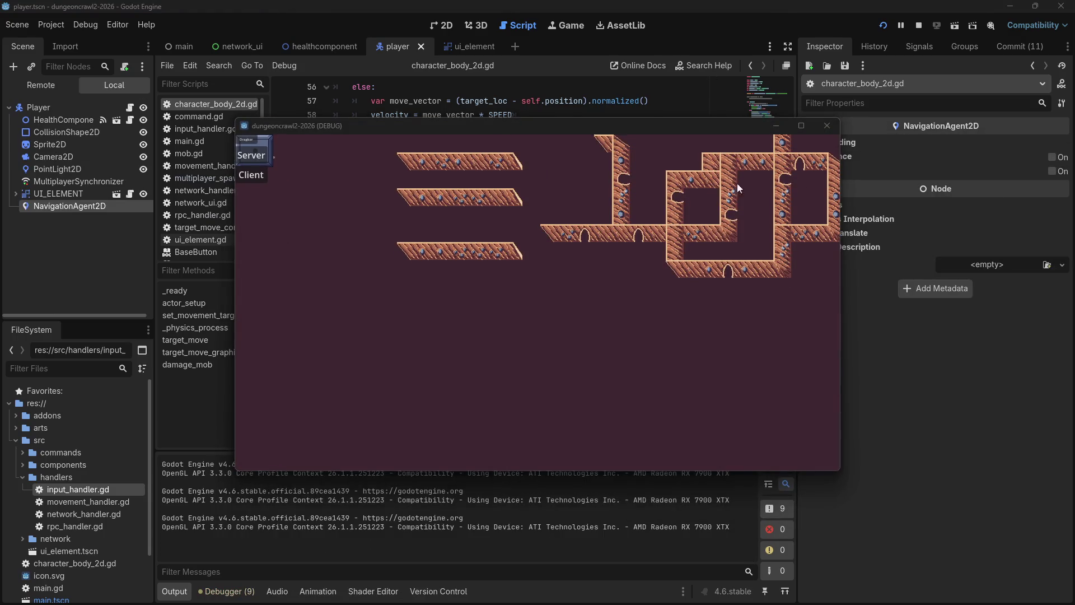
{"action": "left_click", "coordinate": [249, 175]}
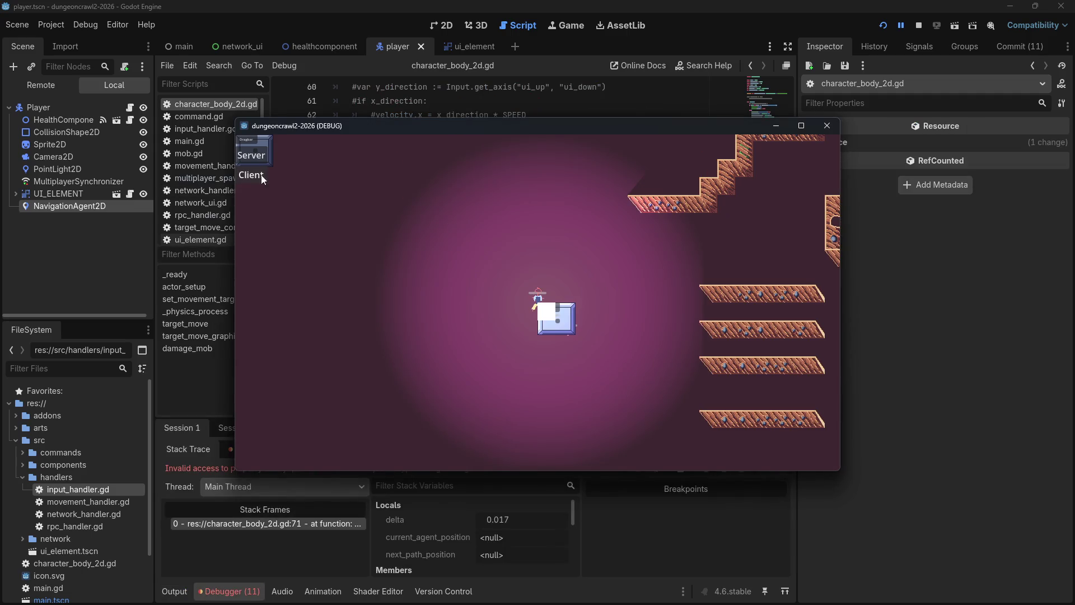
Step: After the 'position' error, change the print to navigation_agent_2d.target_position and resume
{"action": "left_click", "coordinate": [273, 552]}
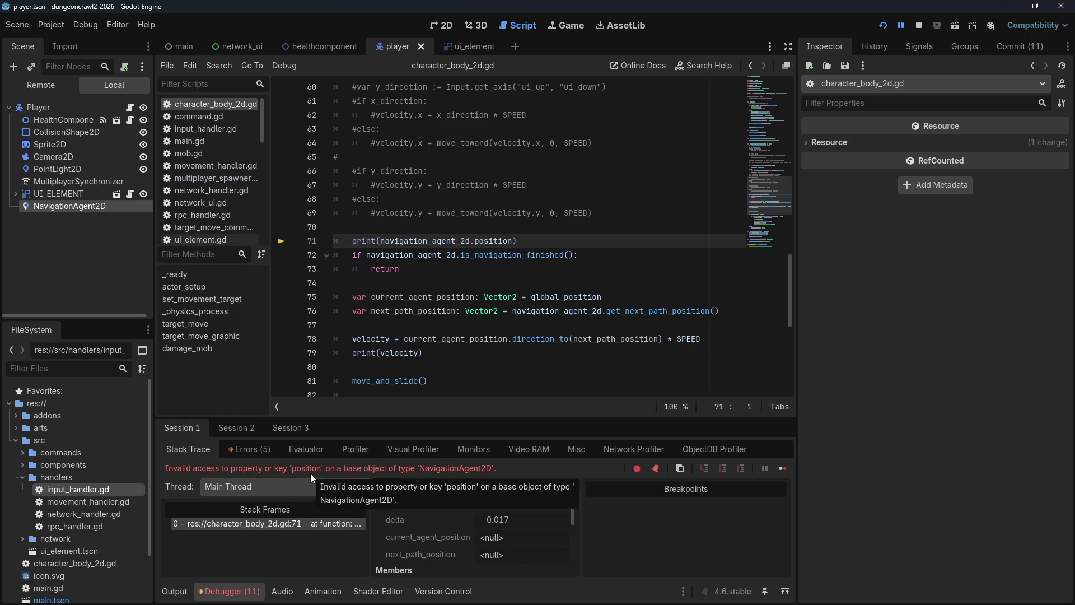
{"action": "left_click", "coordinate": [508, 255]}
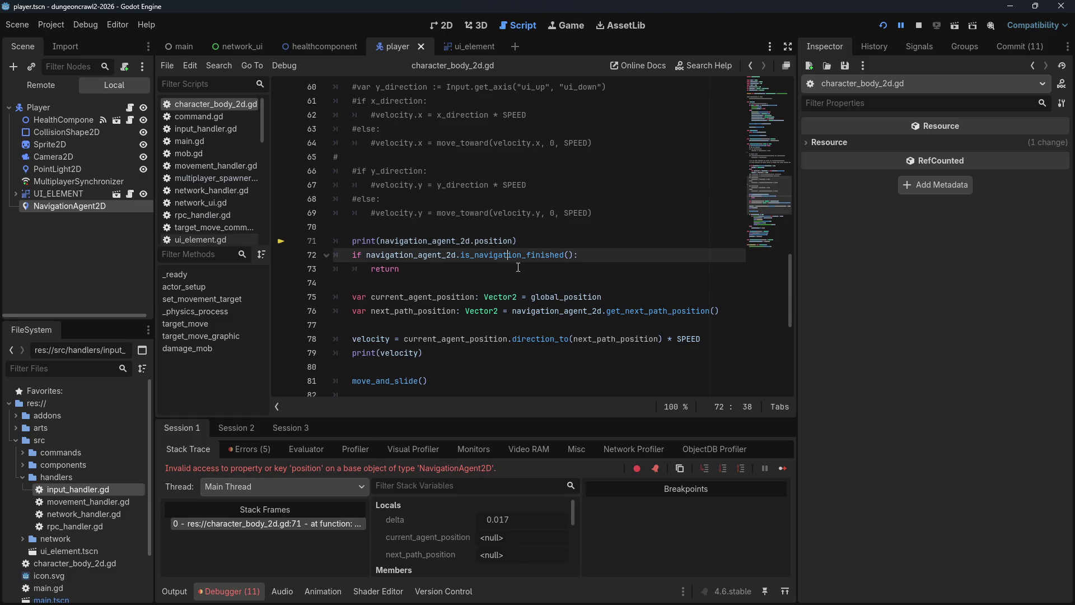
{"action": "left_click", "coordinate": [480, 241]}
{"action": "type", "text": "target_"}
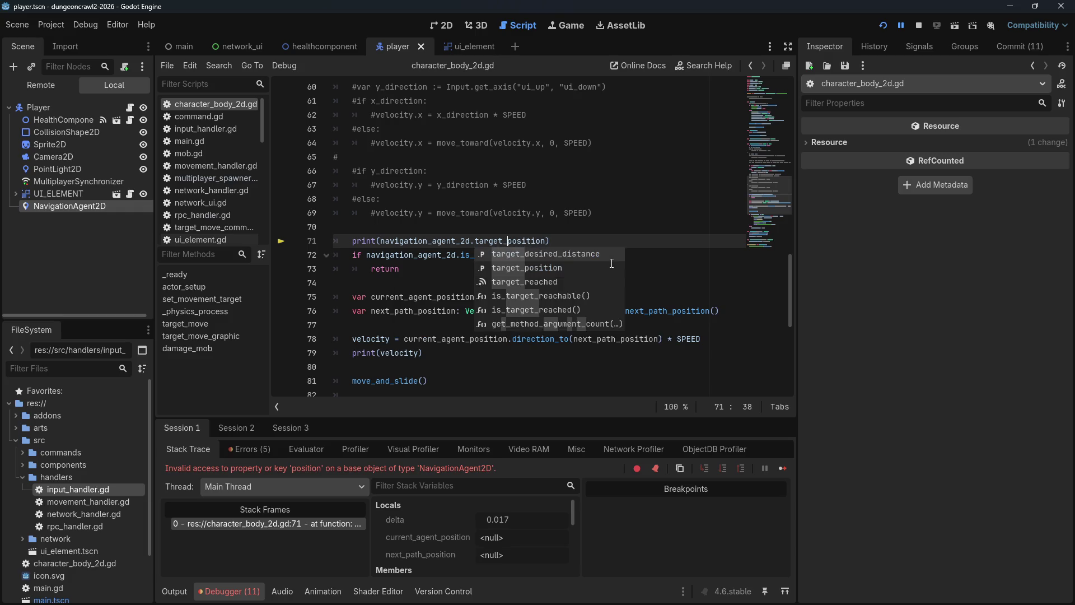
{"action": "left_click", "coordinate": [784, 468]}
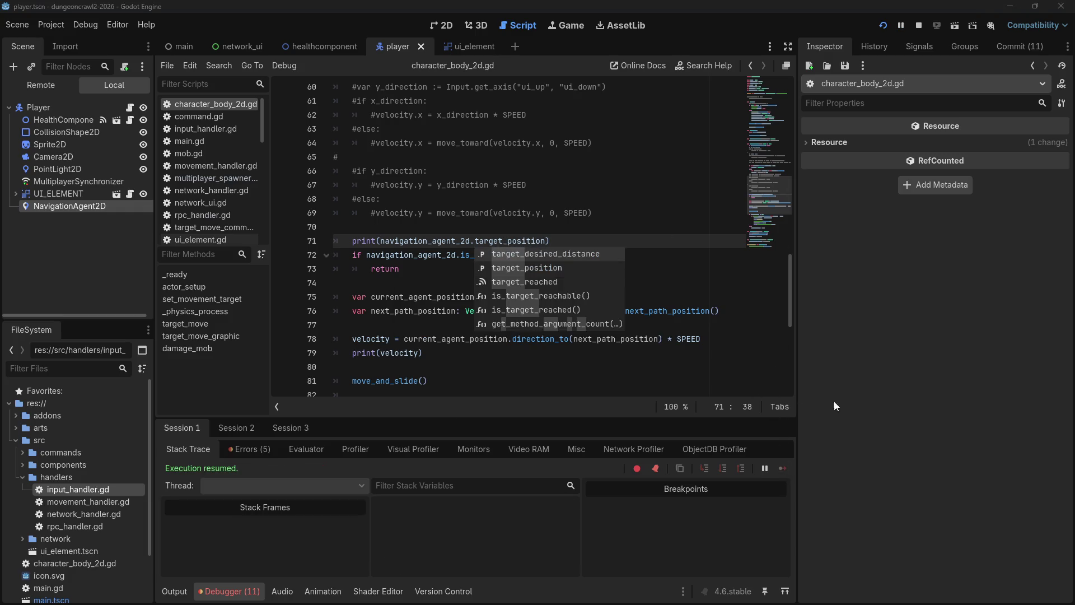
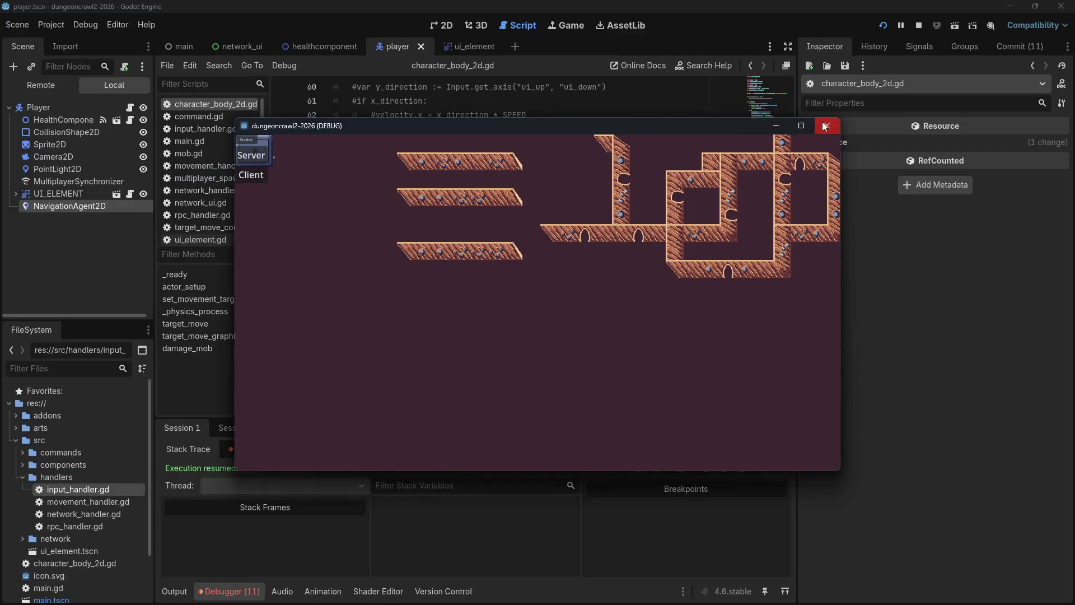
Step: Join the running game as Client and show the Output log under character_body_2d.gd
{"action": "left_click", "coordinate": [841, 124]}
{"action": "left_click", "coordinate": [254, 177]}
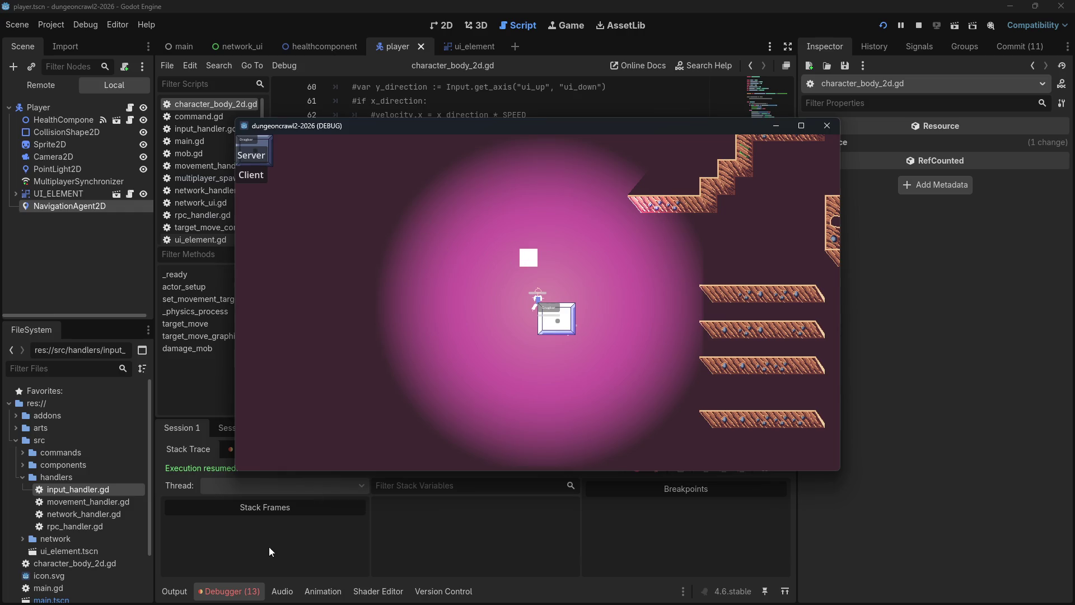
{"action": "left_click", "coordinate": [172, 596]}
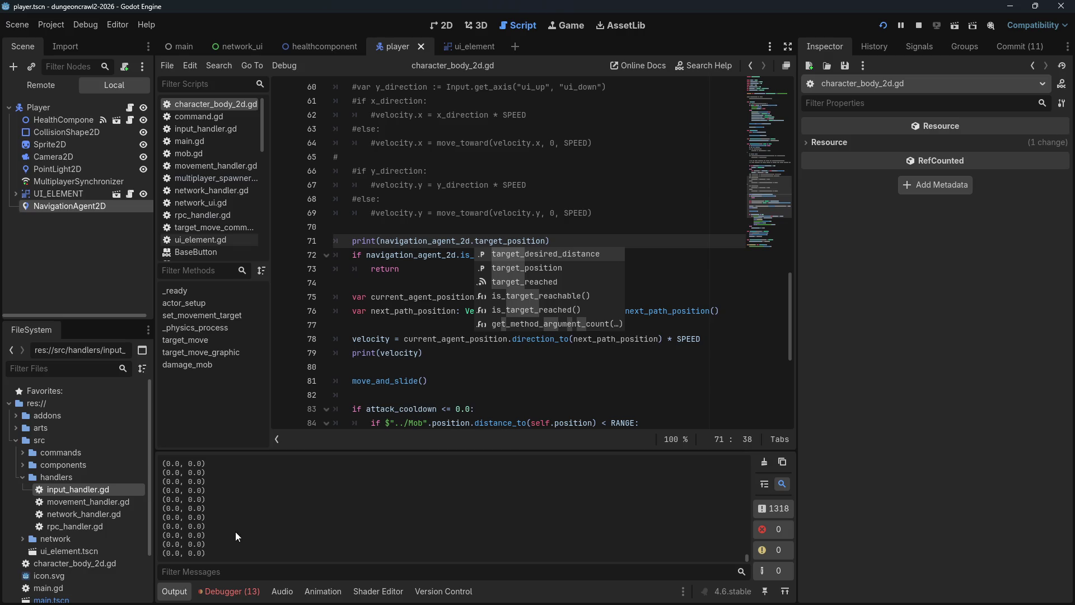
{"action": "left_click", "coordinate": [417, 220]}
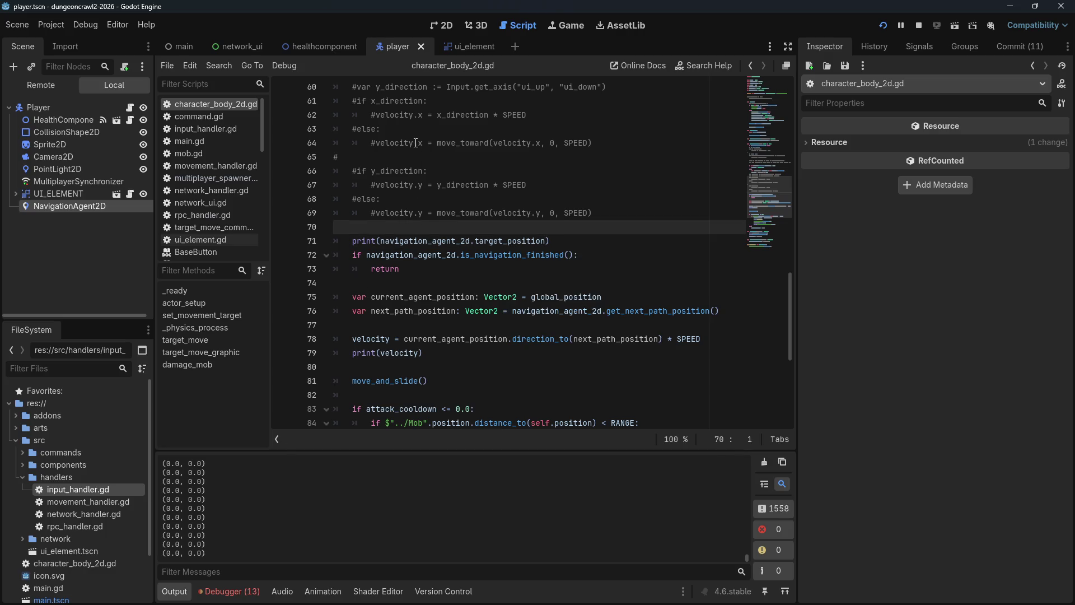
Step: Copy the target_position assignment from the Godot 2D navigation docs example, then return to the script
{"action": "scroll", "coordinate": [466, 207], "scroll_direction": "up", "scroll_amount": 8}
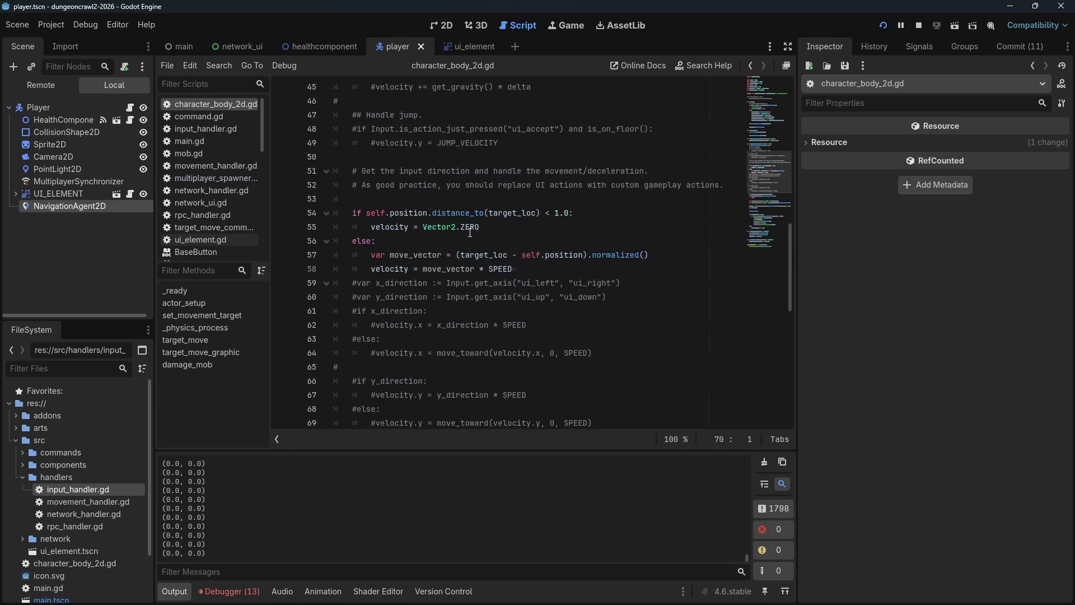
{"action": "scroll", "coordinate": [470, 229], "scroll_direction": "up", "scroll_amount": 1}
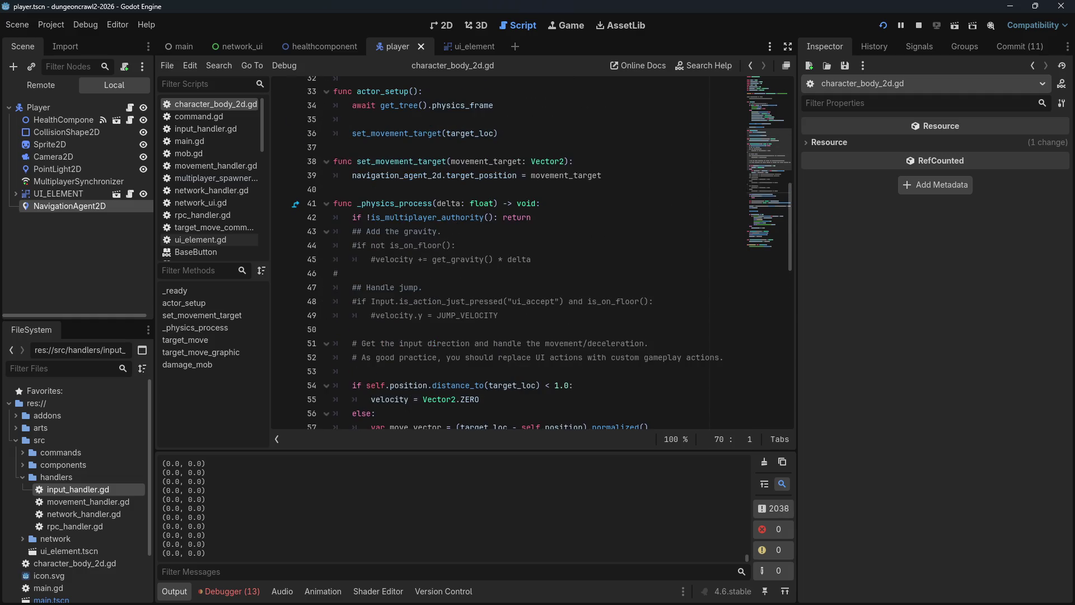
{"action": "key", "text": "alt+Tab"}
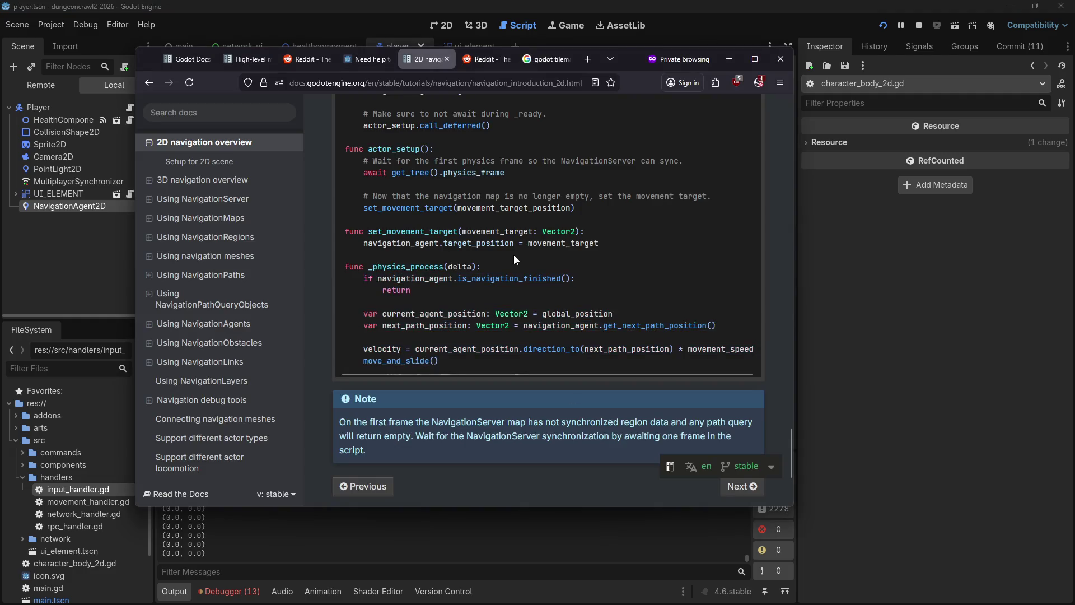
{"action": "left_click_drag", "start_coordinate": [371, 243], "coordinate": [641, 255]}
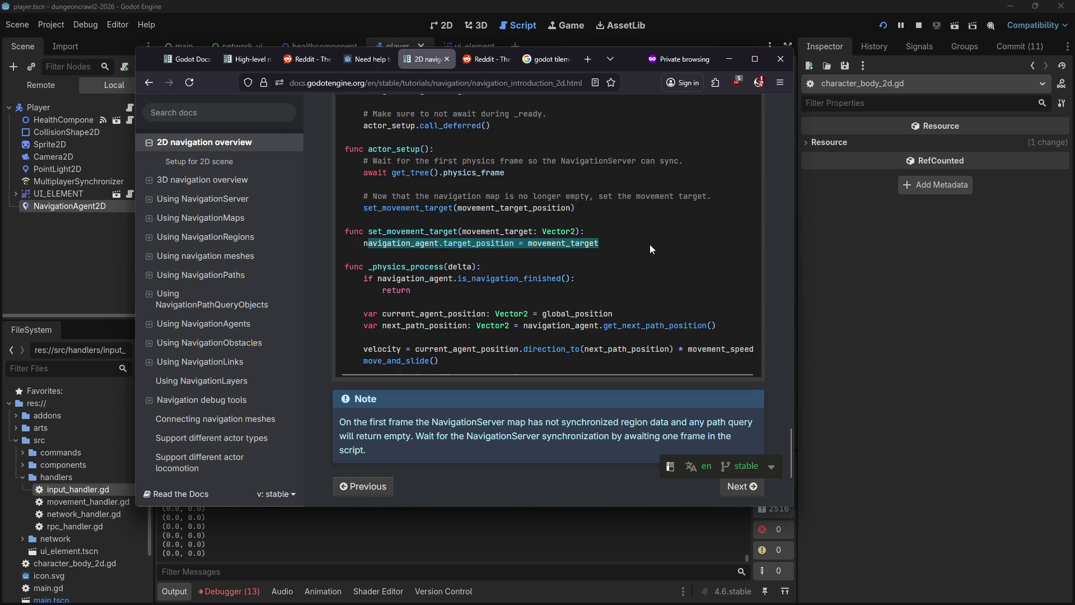
{"action": "right_click", "coordinate": [650, 244]}
{"action": "left_click", "coordinate": [666, 253]}
{"action": "key", "text": "alt+Tab"}
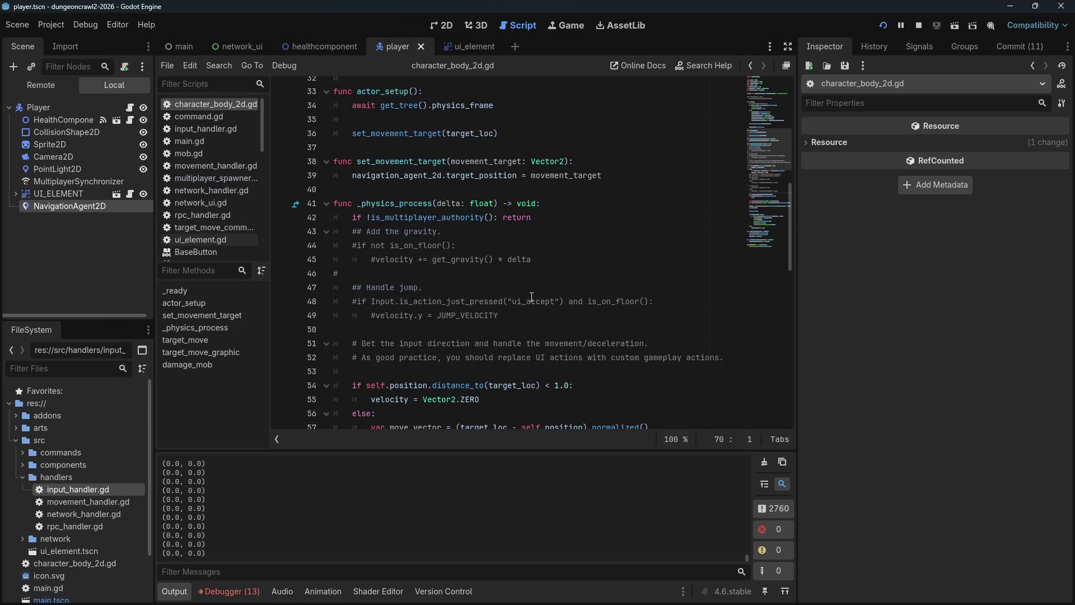
Step: Find target_move's line 96 and select the set_movement_target function signature to reuse
{"action": "scroll", "coordinate": [531, 296], "scroll_direction": "up", "scroll_amount": 3}
{"action": "left_click_drag", "start_coordinate": [601, 301], "coordinate": [353, 302]}
{"action": "scroll", "coordinate": [408, 303], "scroll_direction": "up", "scroll_amount": 1}
{"action": "scroll", "coordinate": [410, 302], "scroll_direction": "down", "scroll_amount": 7}
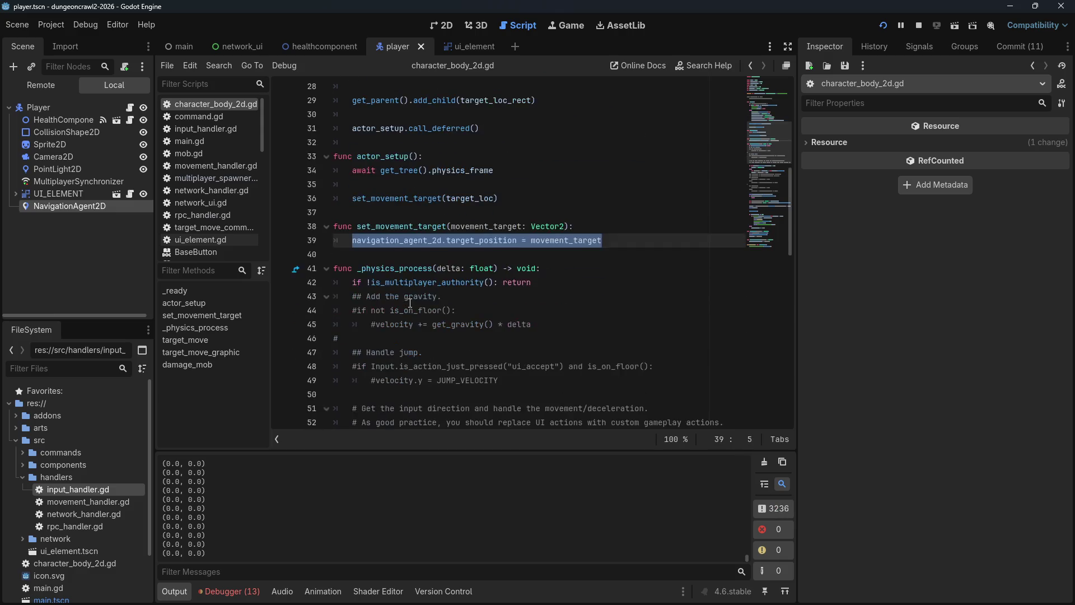
{"action": "scroll", "coordinate": [413, 301], "scroll_direction": "up", "scroll_amount": 1}
{"action": "scroll", "coordinate": [417, 302], "scroll_direction": "down", "scroll_amount": 14}
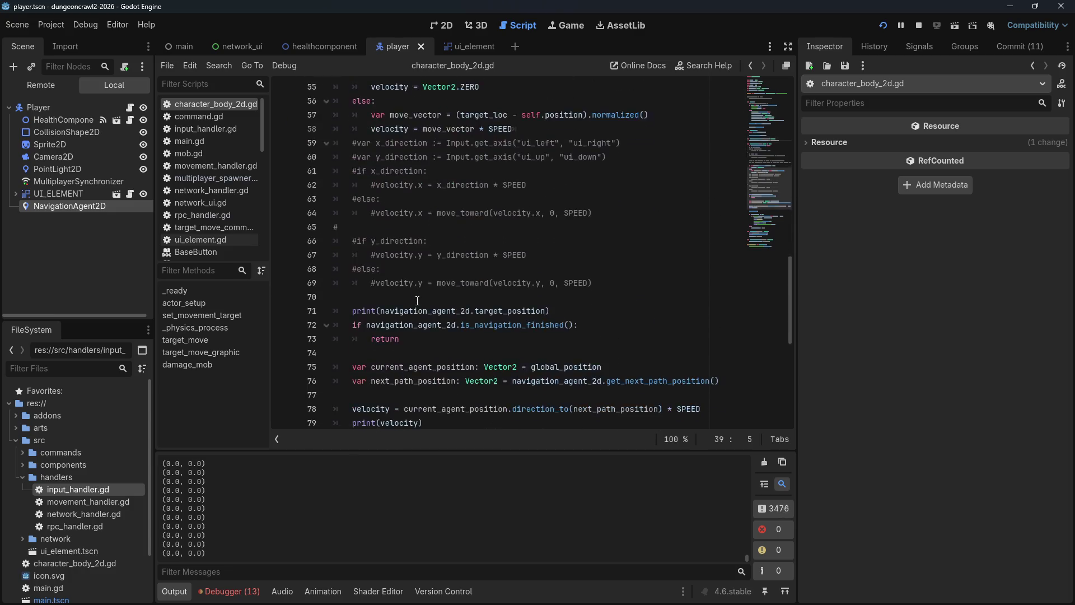
{"action": "left_click", "coordinate": [414, 369]}
{"action": "key", "text": "Up"}
{"action": "key", "text": "Up"}
{"action": "key", "text": "Up"}
{"action": "key", "text": "Down"}
{"action": "key", "text": "Down"}
{"action": "left_click", "coordinate": [565, 358]}
{"action": "key", "text": "Down"}
{"action": "key", "text": "Up"}
{"action": "key", "text": "Up"}
{"action": "key", "text": "Up"}
{"action": "left_click", "coordinate": [520, 324]}
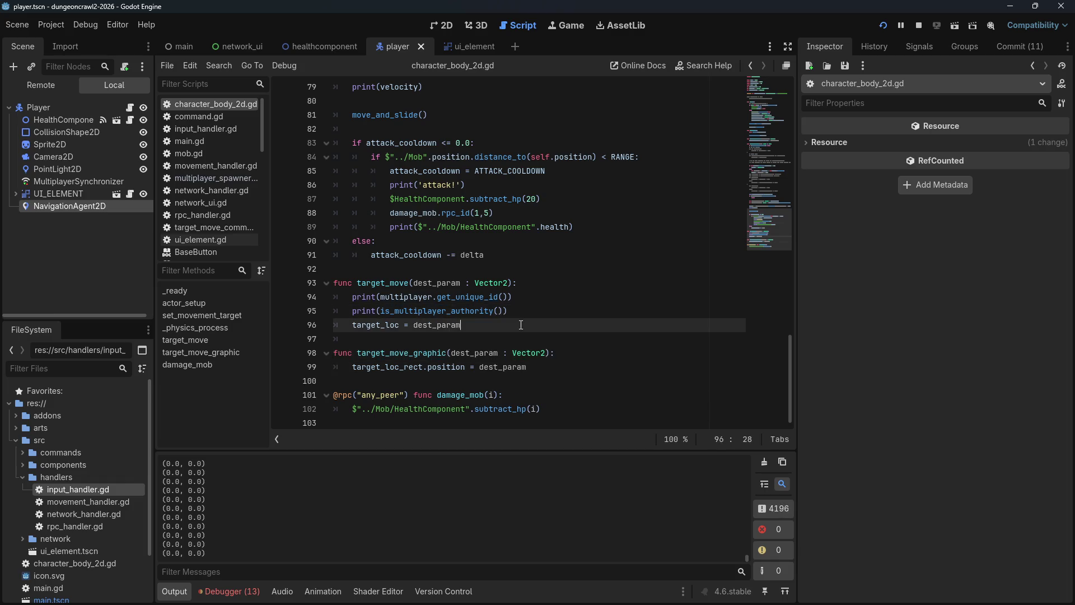
{"action": "scroll", "coordinate": [521, 325], "scroll_direction": "up", "scroll_amount": 5}
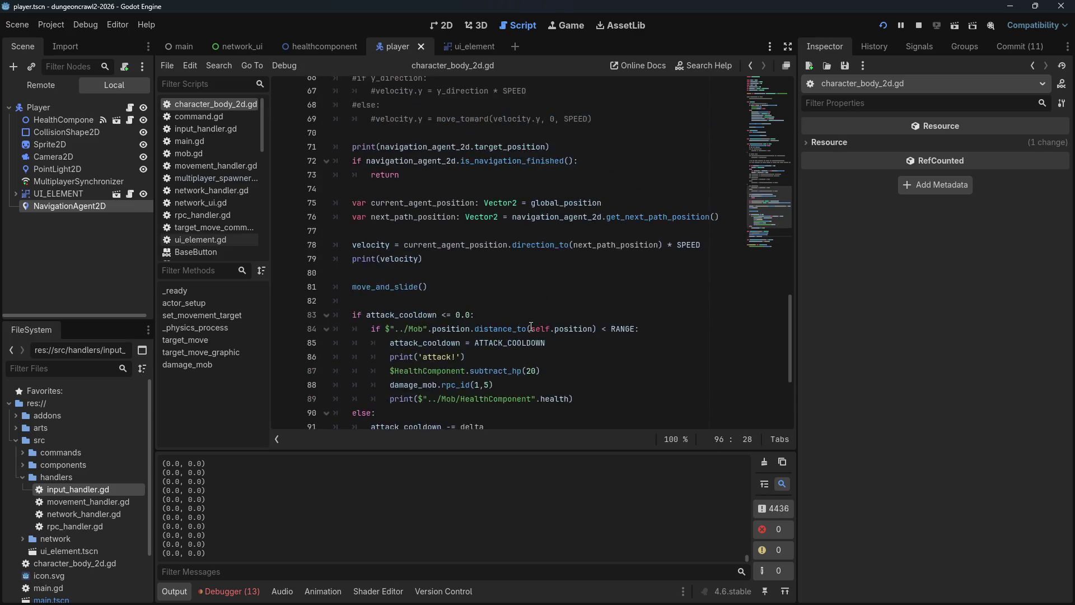
{"action": "scroll", "coordinate": [530, 326], "scroll_direction": "up", "scroll_amount": 13}
{"action": "scroll", "coordinate": [531, 326], "scroll_direction": "down", "scroll_amount": 1}
{"action": "left_click_drag", "start_coordinate": [357, 190], "coordinate": [578, 190]}
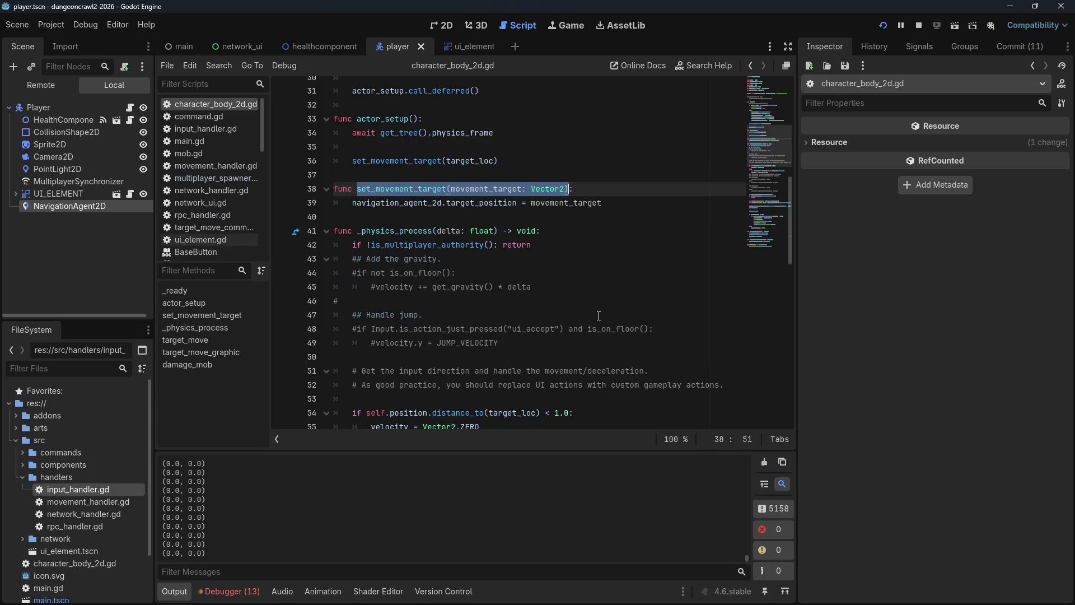
{"action": "scroll", "coordinate": [599, 315], "scroll_direction": "down", "scroll_amount": 15}
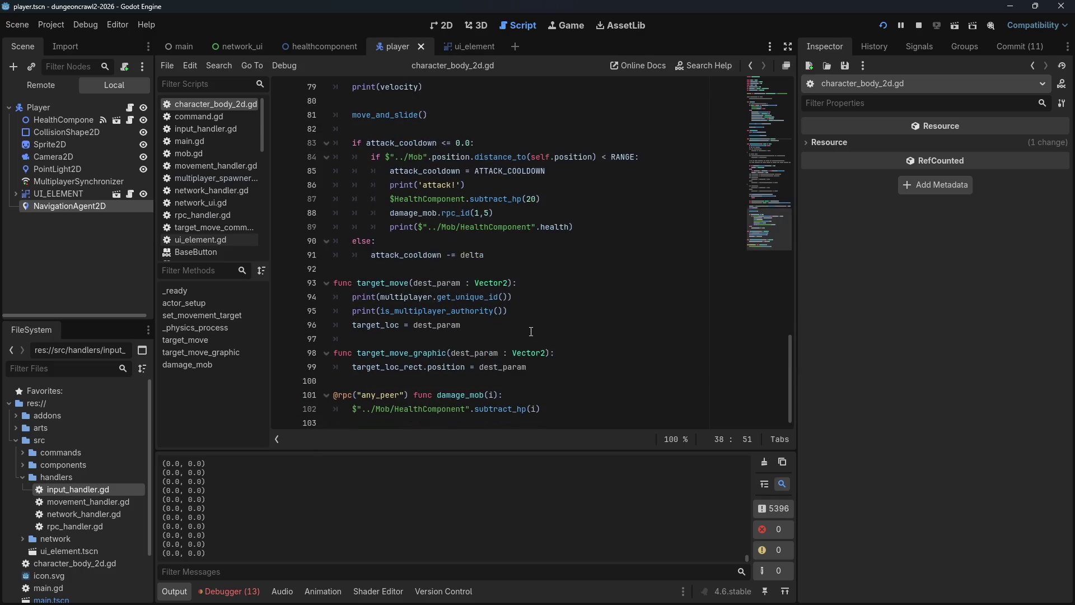
Step: Add set_movement_target(dest_param) on line 97 below target_loc = dest_param and save
{"action": "left_click", "coordinate": [552, 363]}
{"action": "left_click", "coordinate": [596, 323]}
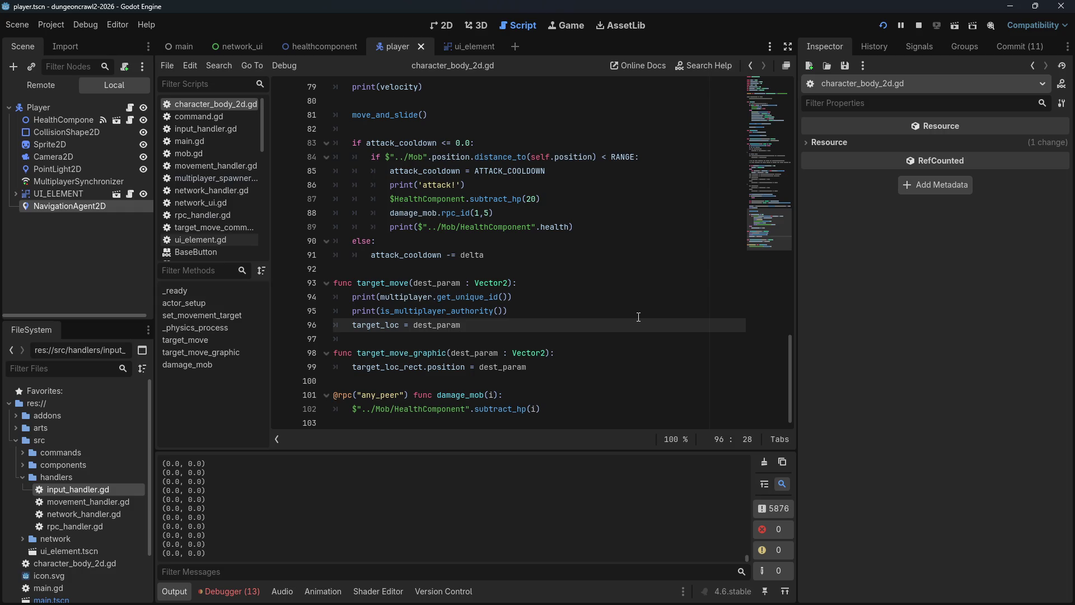
{"action": "key", "text": "Return"}
{"action": "key", "text": "ctrl+v"}
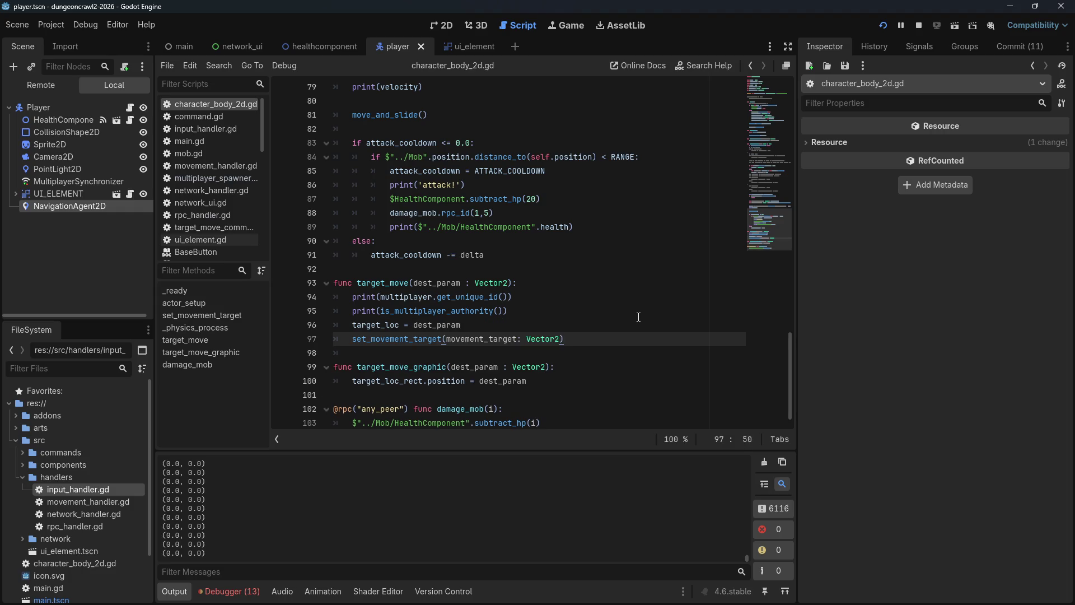
{"action": "key", "text": "Left"}
{"action": "key", "text": "Left"}
{"action": "key", "text": "Left"}
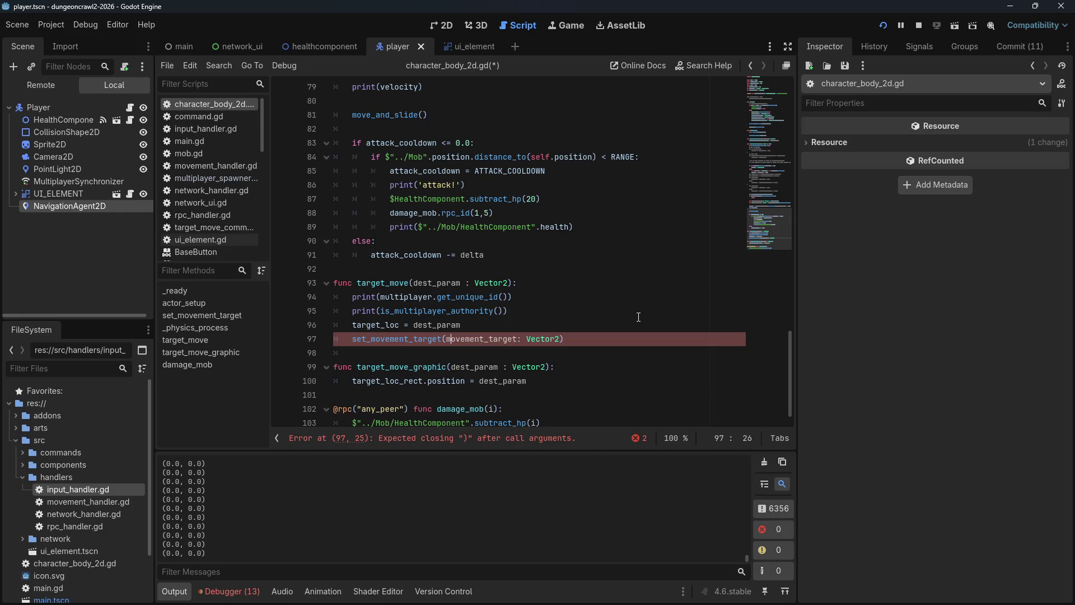
{"action": "key", "text": "Delete"}
{"action": "key", "text": "Delete"}
{"action": "key", "text": "Delete"}
{"action": "type", "text": "est_param"}
{"action": "key", "text": "ctrl+s"}
Step: Relaunch the game with F5 to test the new movement code
{"action": "left_click", "coordinate": [366, 324]}
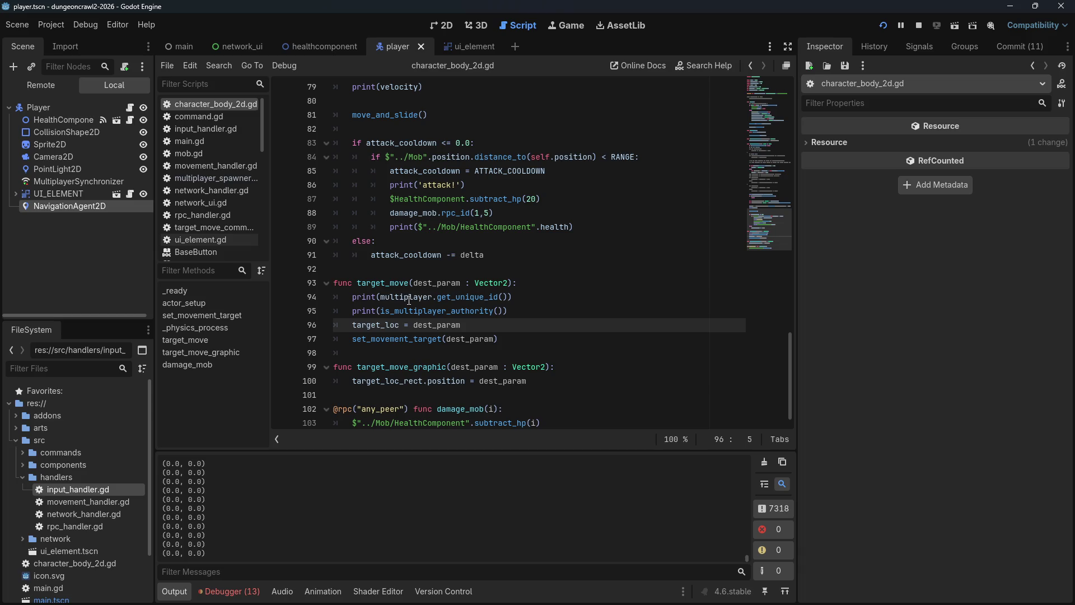
{"action": "mouse_move", "coordinate": [410, 301]}
{"action": "key", "text": "F5"}
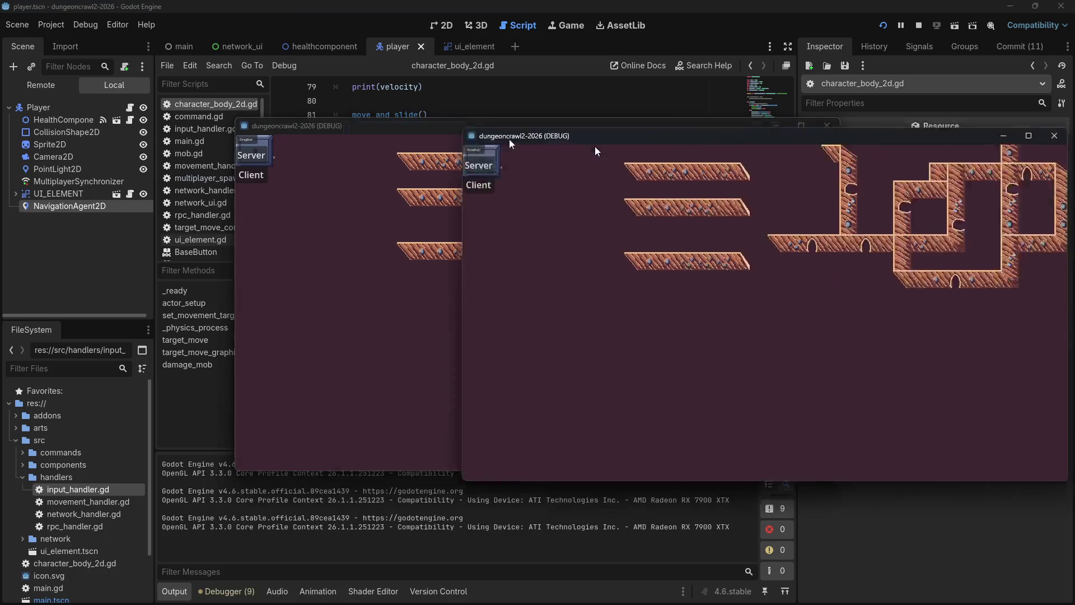
Step: Click a first batch of move targets in the game to watch the player pathfind
{"action": "left_click", "coordinate": [272, 189]}
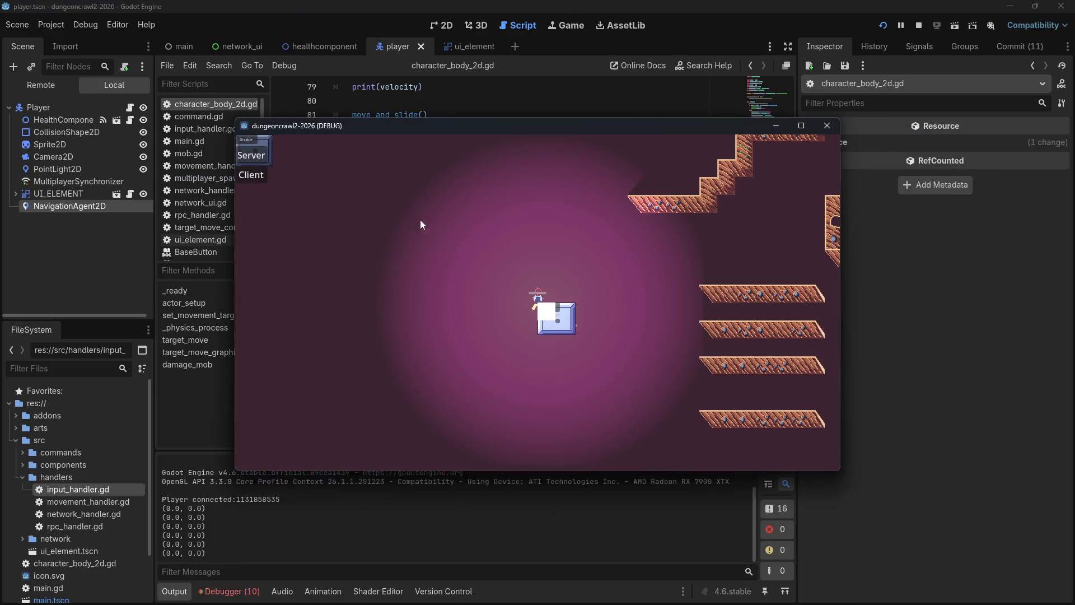
{"action": "left_click", "coordinate": [700, 322]}
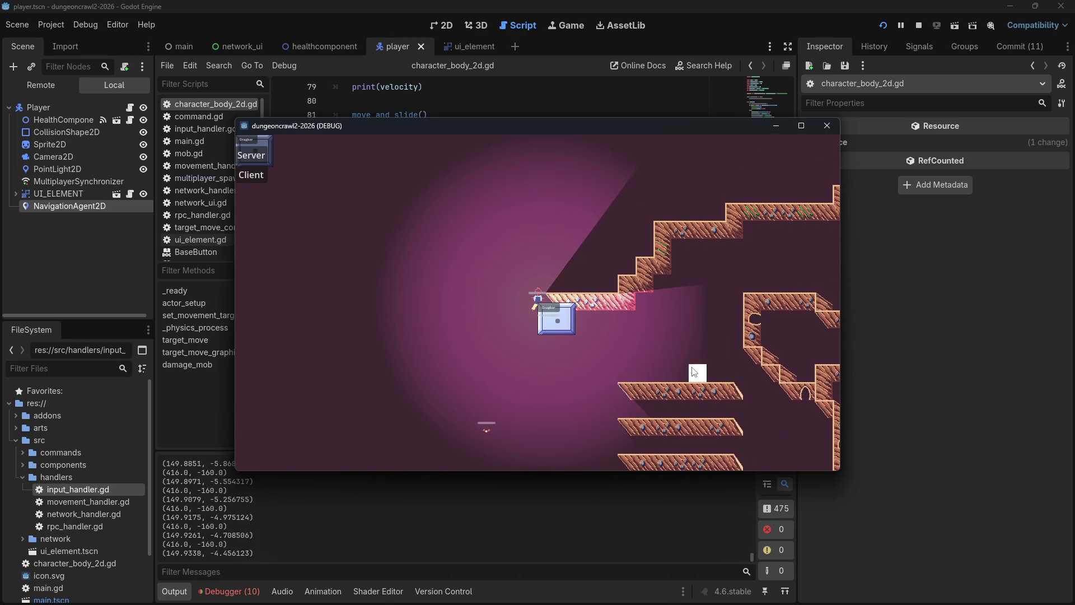
{"action": "left_click", "coordinate": [625, 335]}
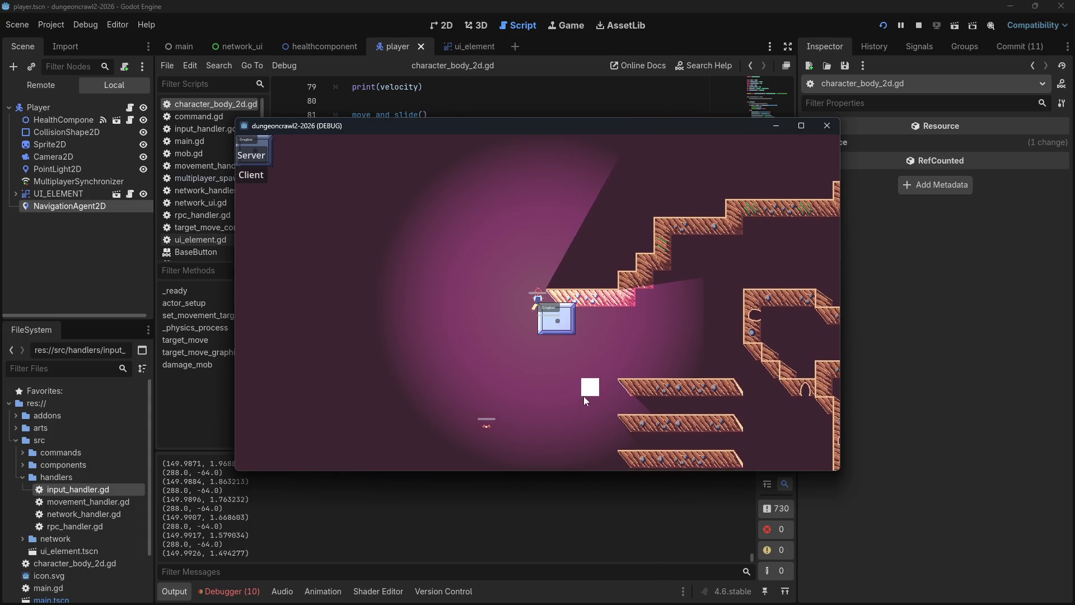
{"action": "left_click", "coordinate": [675, 346]}
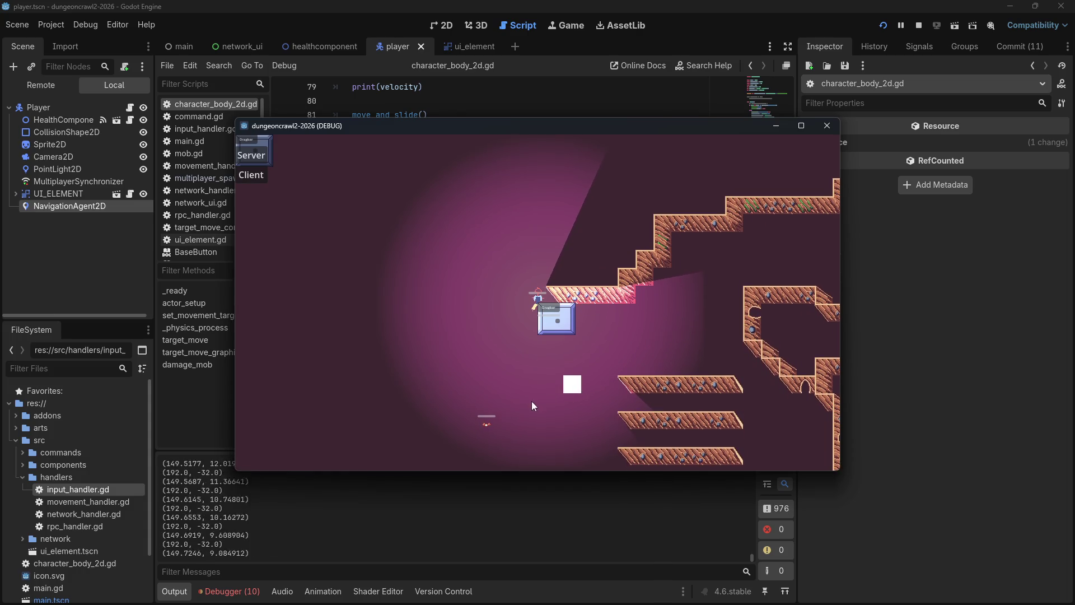
{"action": "left_click", "coordinate": [449, 357]}
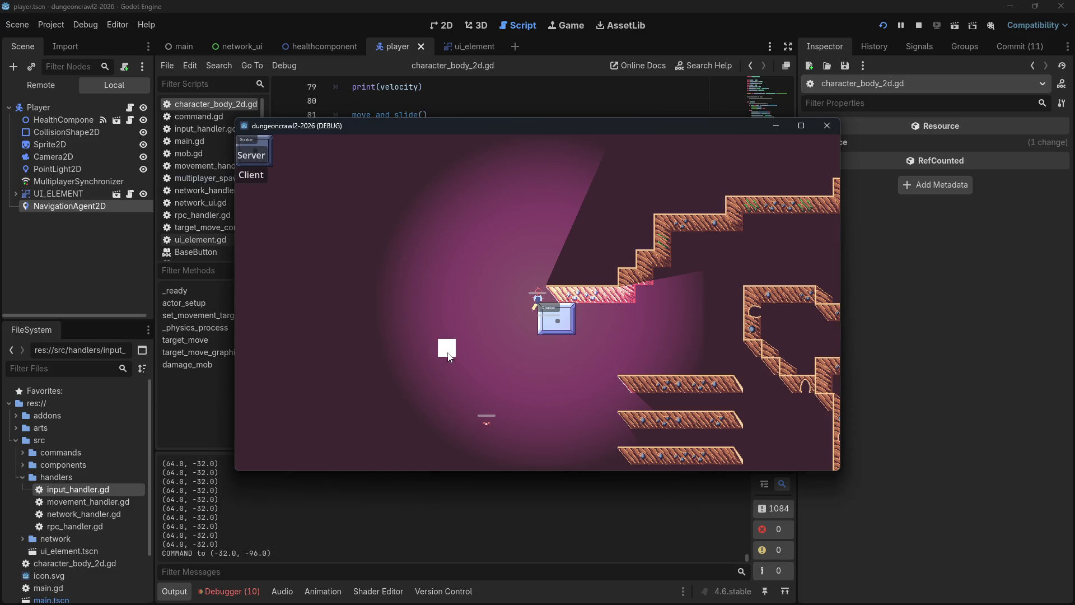
{"action": "left_click", "coordinate": [383, 319]}
{"action": "left_click", "coordinate": [526, 212]}
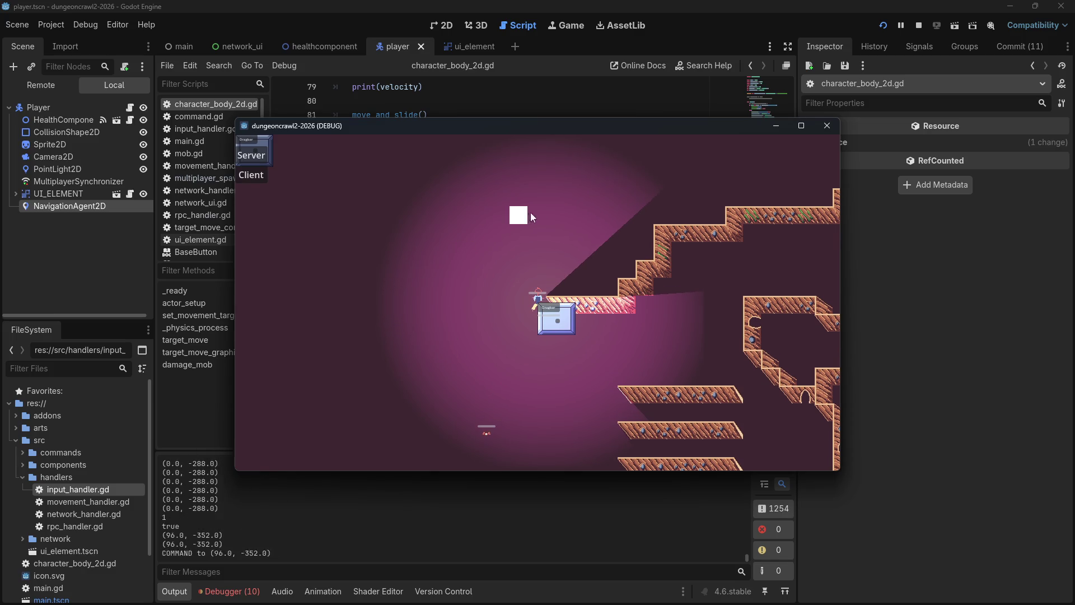
{"action": "left_click", "coordinate": [611, 342]}
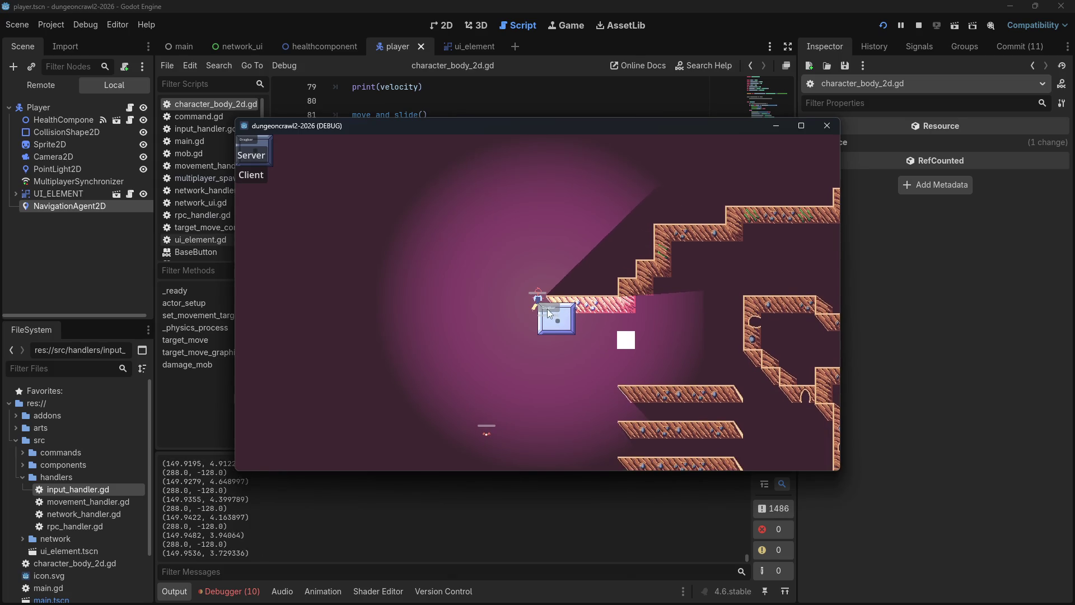
{"action": "left_click", "coordinate": [516, 273]}
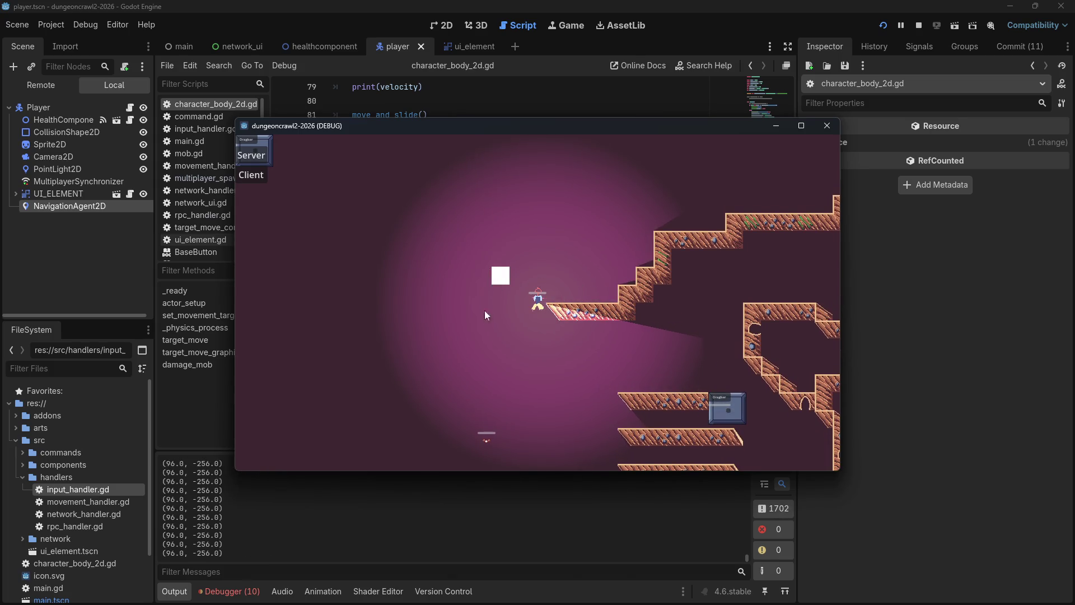
{"action": "left_click", "coordinate": [472, 338]}
Step: Click more targets around the level, then close the game's debug window
{"action": "left_click", "coordinate": [459, 269]}
{"action": "left_click", "coordinate": [461, 310]}
{"action": "left_click", "coordinate": [500, 231]}
{"action": "left_click", "coordinate": [572, 198]}
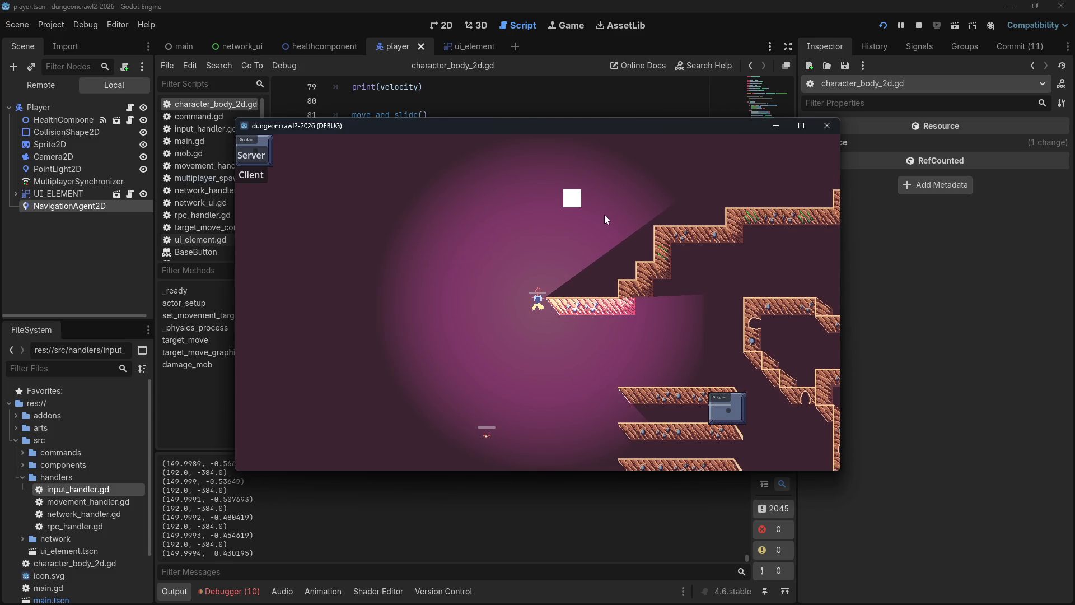
{"action": "left_click", "coordinate": [515, 233]}
{"action": "left_click", "coordinate": [480, 319]}
{"action": "left_click", "coordinate": [515, 285]}
{"action": "left_click", "coordinate": [535, 338]}
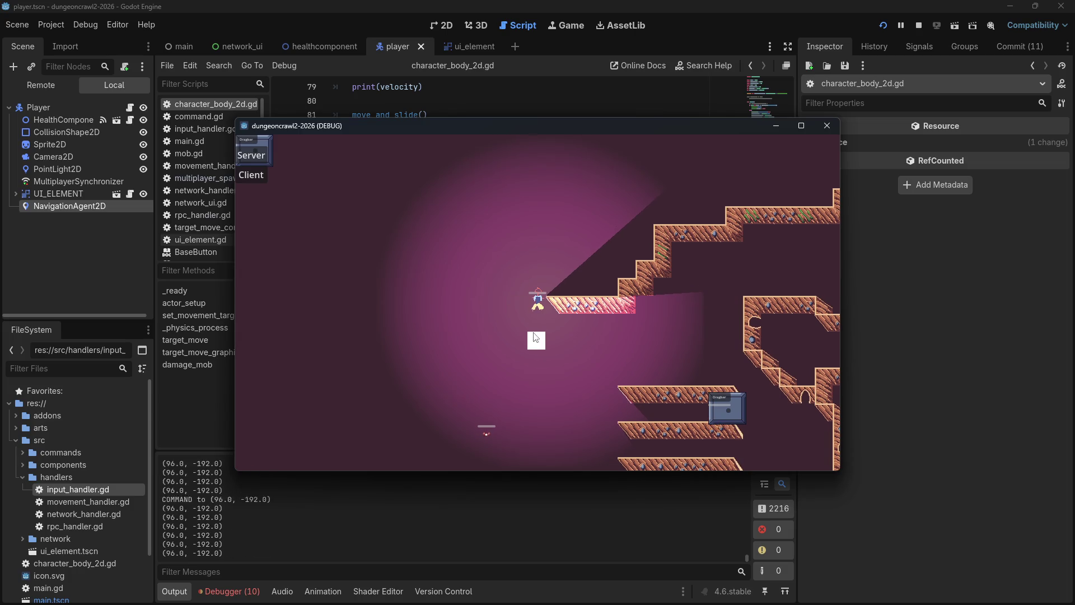
{"action": "left_click", "coordinate": [537, 353]}
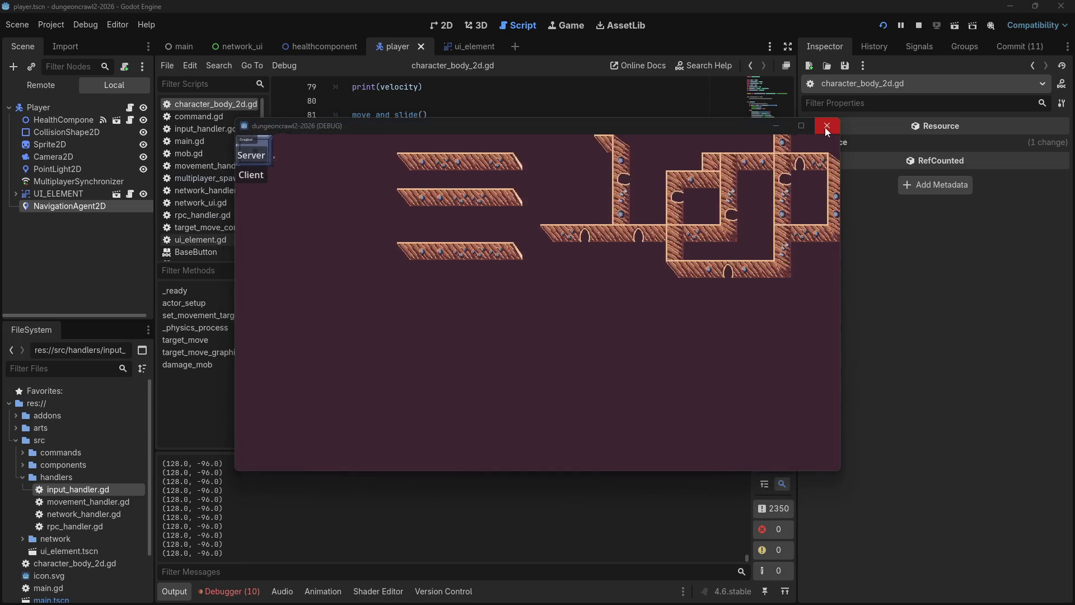
{"action": "left_click", "coordinate": [826, 131]}
Step: Review the script, then run the game and start it as Server
{"action": "left_click", "coordinate": [493, 297]}
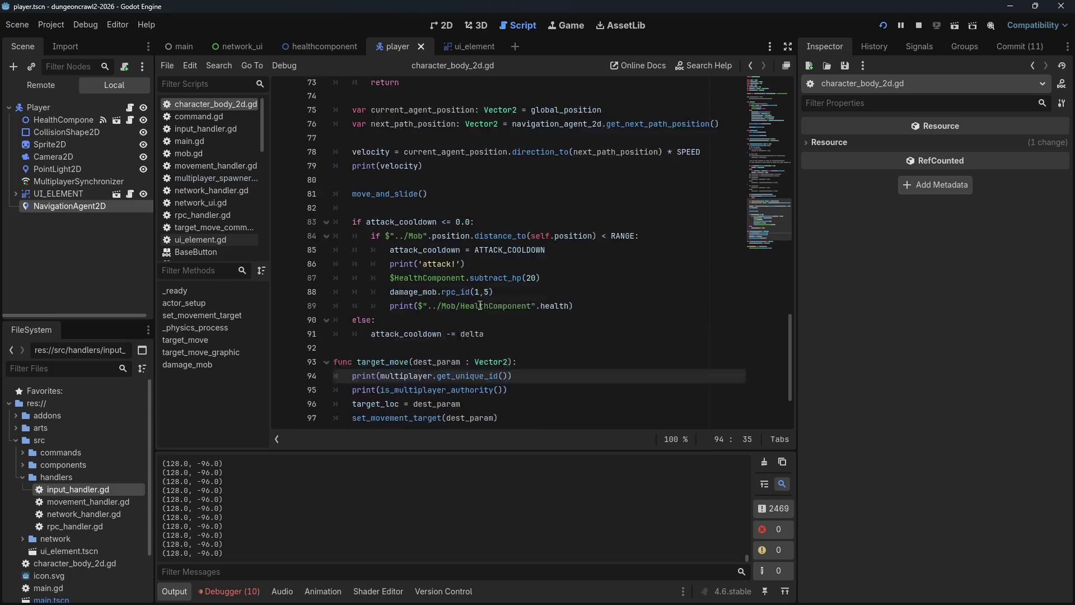
{"action": "scroll", "coordinate": [486, 307], "scroll_direction": "up", "scroll_amount": 7}
{"action": "scroll", "coordinate": [487, 307], "scroll_direction": "up", "scroll_amount": 9}
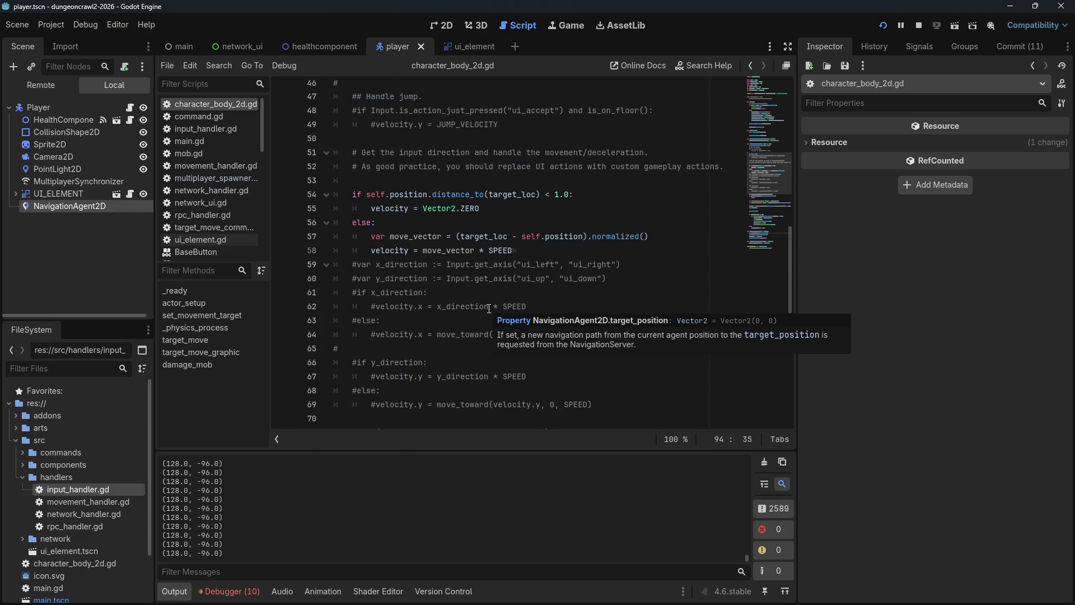
{"action": "left_click_drag", "start_coordinate": [792, 203], "coordinate": [791, 297]}
{"action": "scroll", "coordinate": [788, 297], "scroll_direction": "down", "scroll_amount": 1}
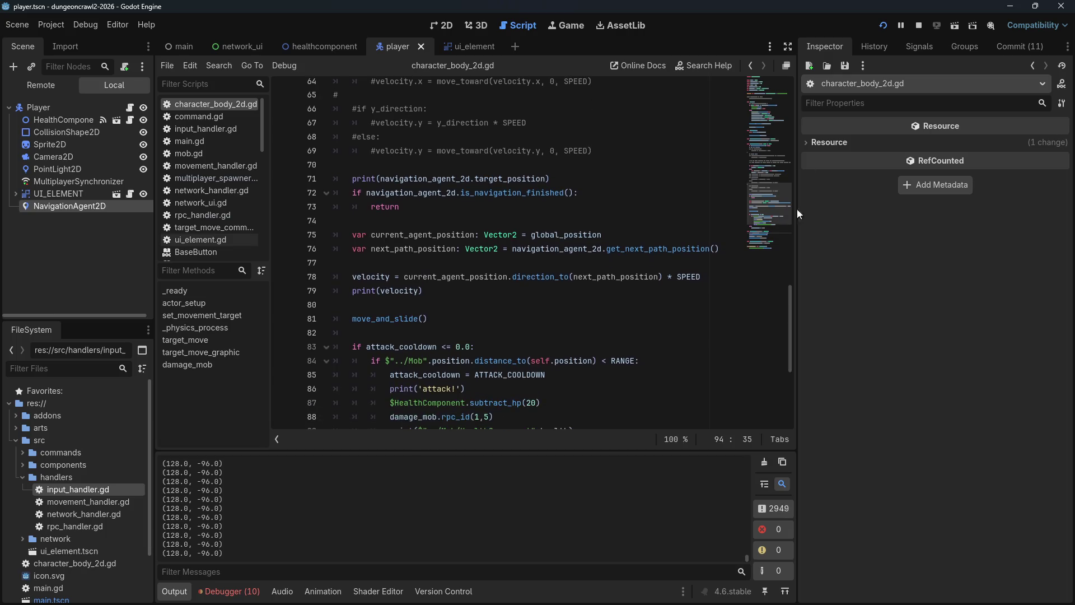
{"action": "left_click", "coordinate": [883, 27]}
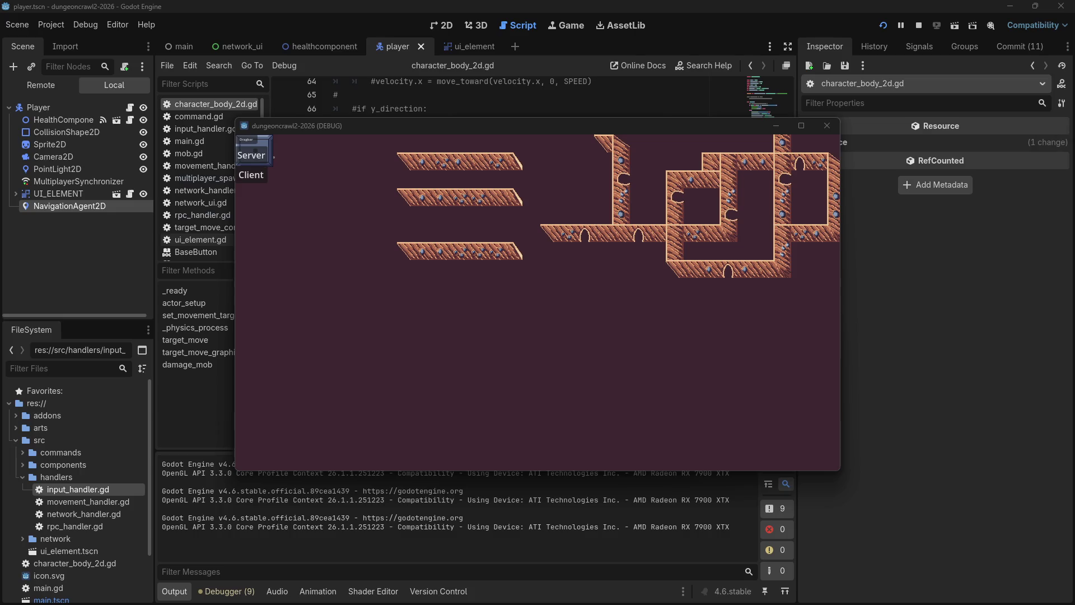
{"action": "left_click", "coordinate": [252, 175]}
Step: Click targets around the level and drag the blue Dragbar panel onto the lower-right platform
{"action": "left_click", "coordinate": [505, 205]}
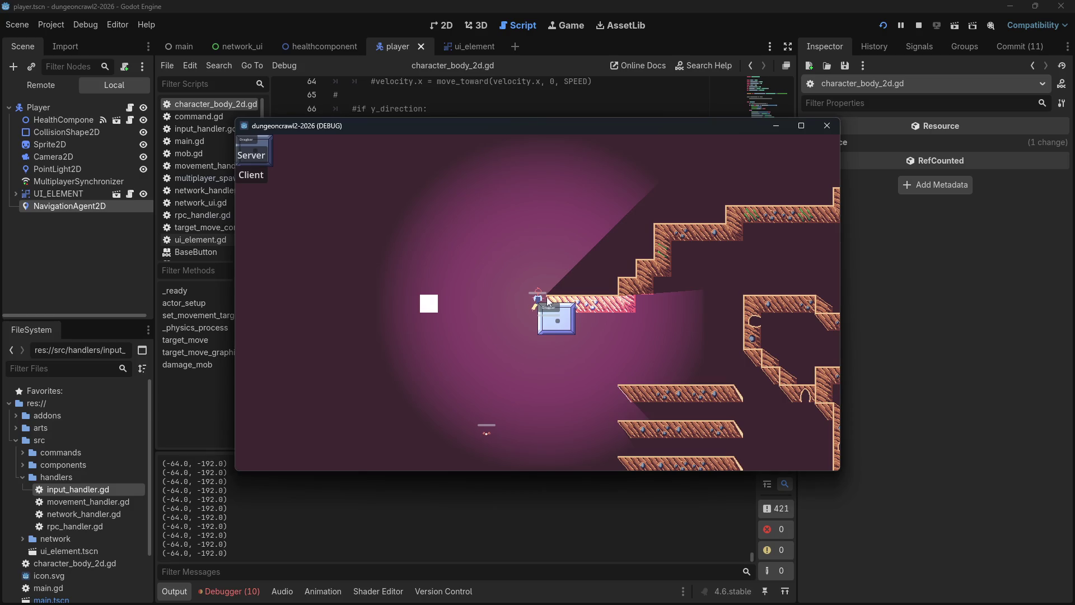
{"action": "left_click", "coordinate": [357, 374]}
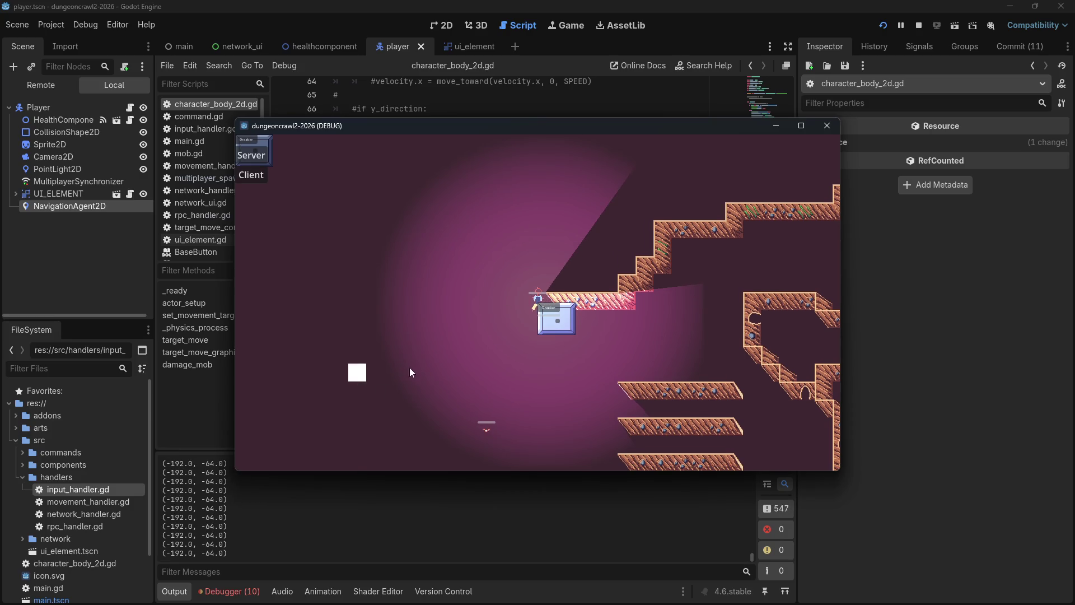
{"action": "left_click", "coordinate": [379, 232]}
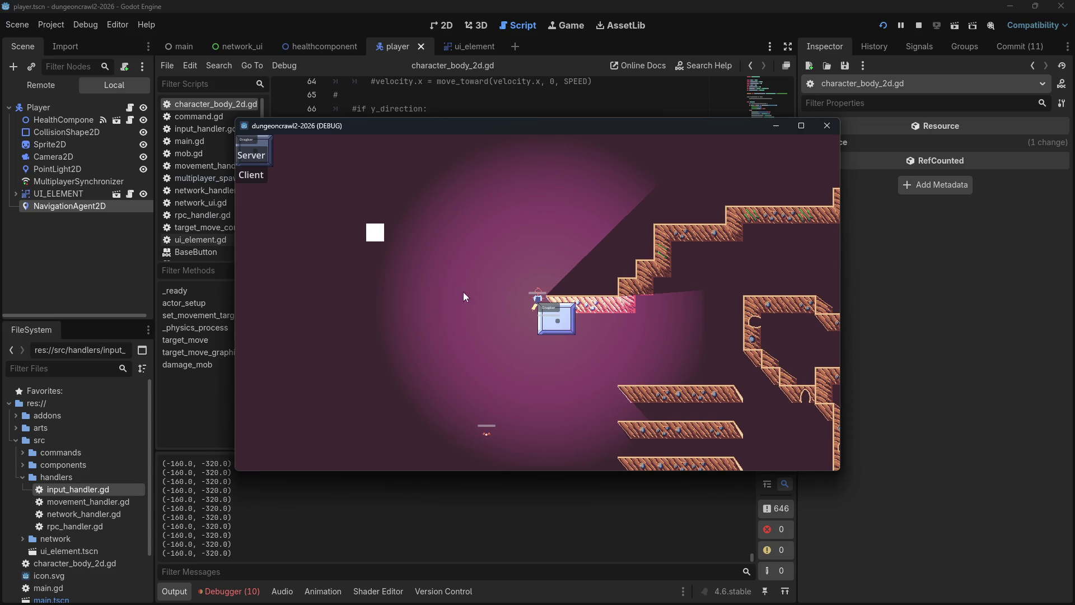
{"action": "left_click", "coordinate": [536, 300]}
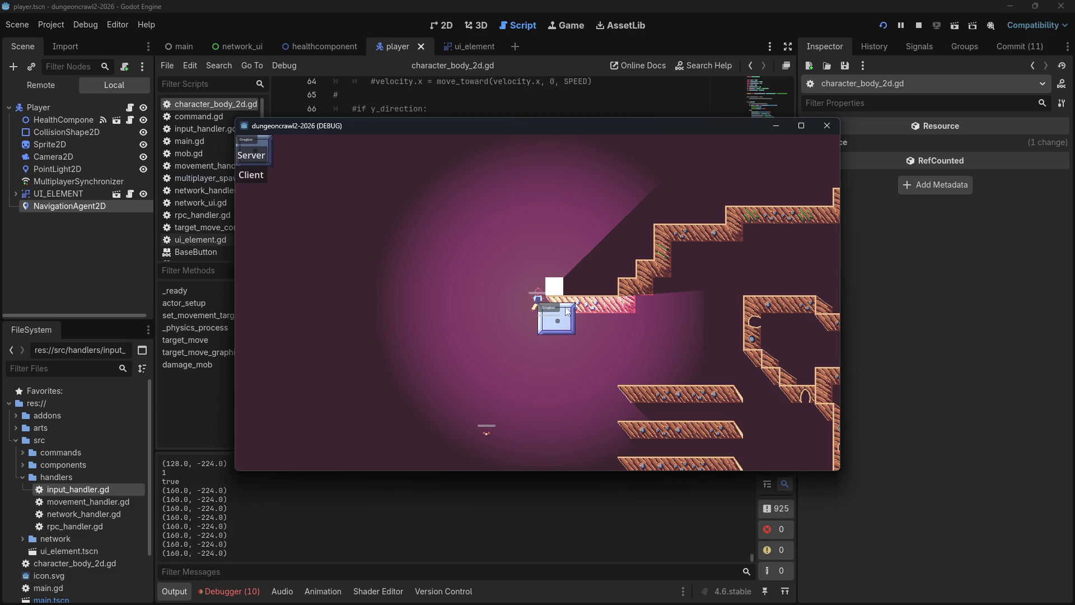
{"action": "left_click", "coordinate": [571, 372]}
{"action": "left_click", "coordinate": [501, 314]}
{"action": "left_click_drag", "start_coordinate": [549, 307], "coordinate": [748, 355]}
{"action": "left_click", "coordinate": [492, 330]}
Step: Bring the editor back in front, then switch to the Firefox 2D navigation docs
{"action": "left_click", "coordinate": [828, 118]}
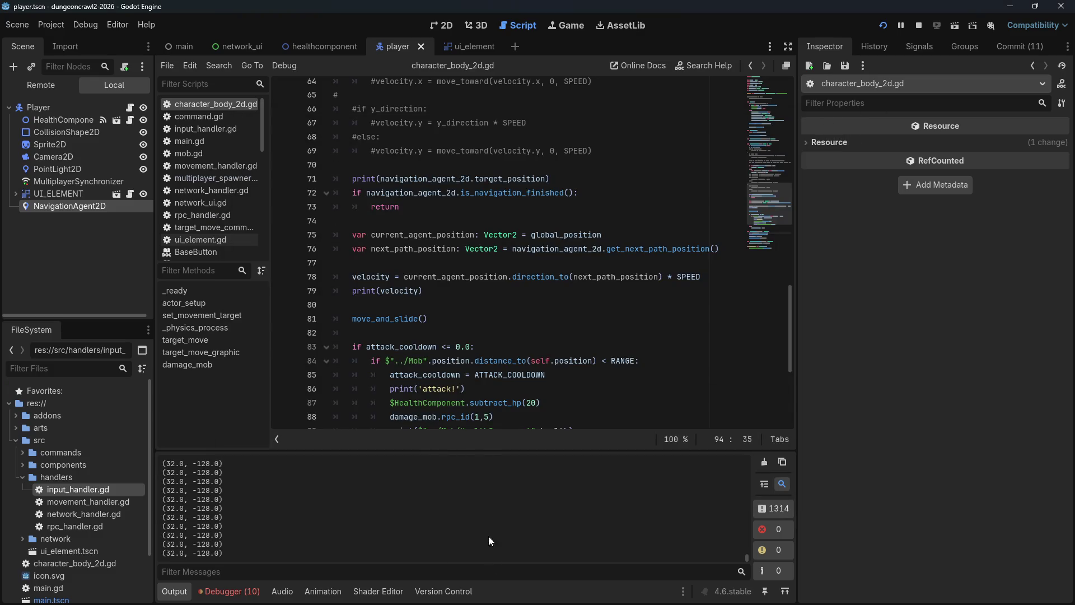
{"action": "scroll", "coordinate": [452, 332], "scroll_direction": "down", "scroll_amount": 2}
{"action": "scroll", "coordinate": [453, 330], "scroll_direction": "up", "scroll_amount": 7}
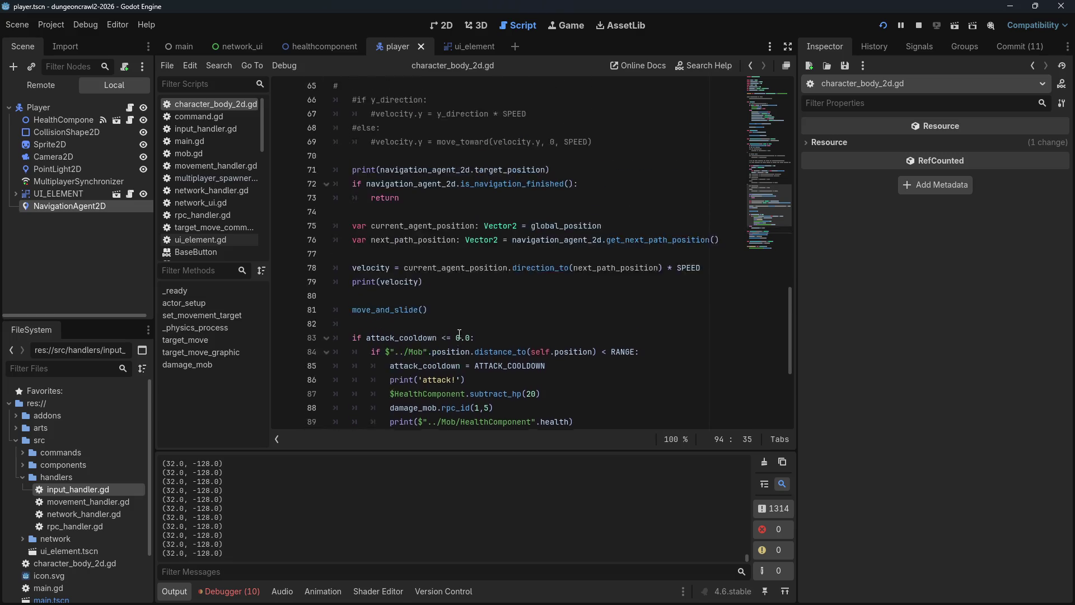
{"action": "scroll", "coordinate": [459, 334], "scroll_direction": "up", "scroll_amount": 7}
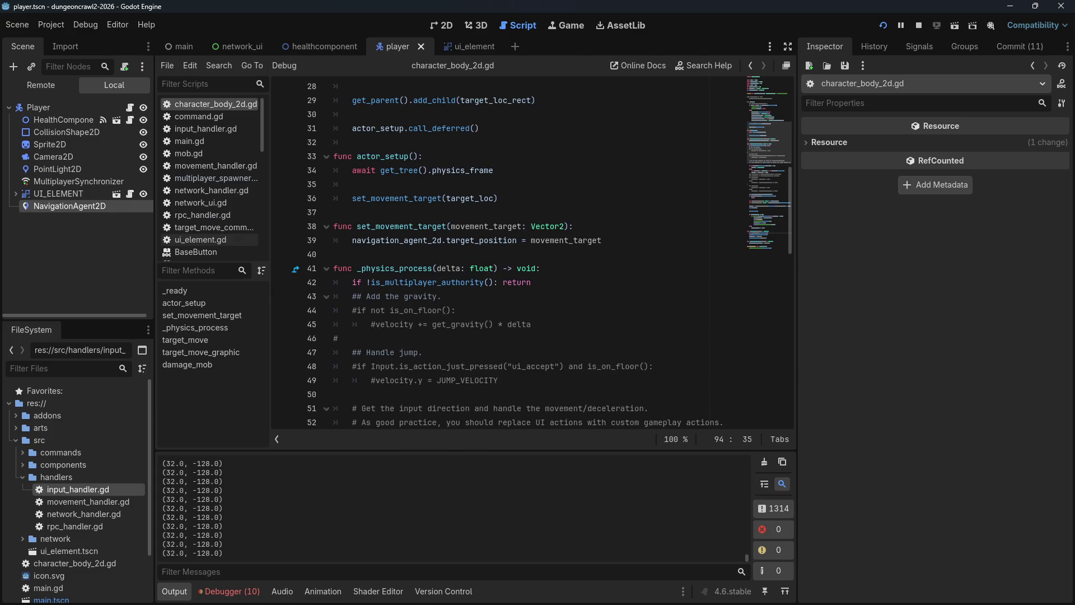
{"action": "key", "text": "alt+Tab"}
{"action": "scroll", "coordinate": [430, 256], "scroll_direction": "up", "scroll_amount": 3}
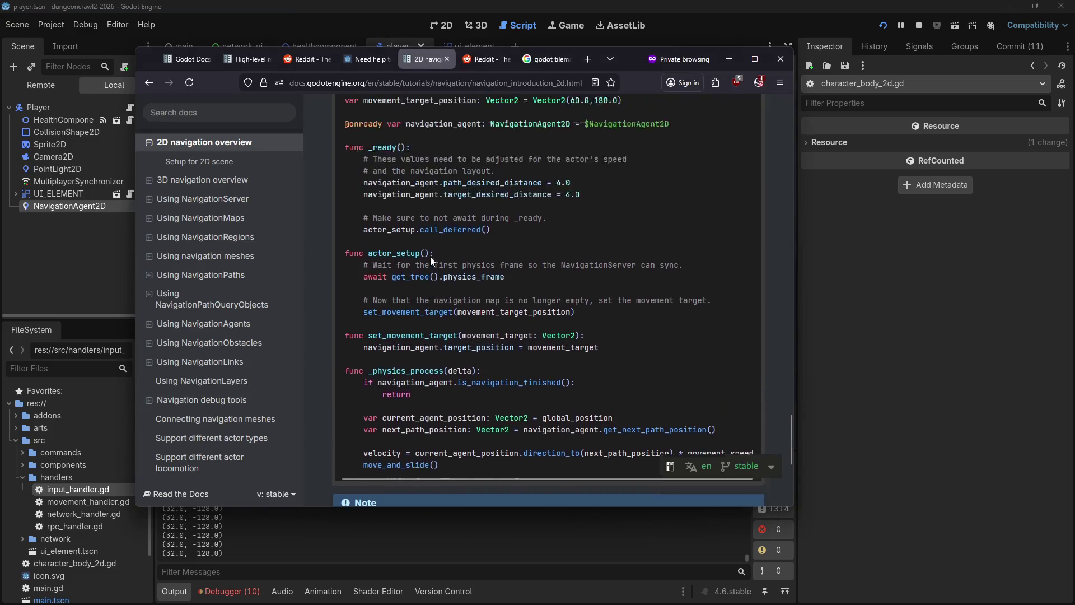
Step: Scroll the docs example to its top, then return to the Godot editor
{"action": "scroll", "coordinate": [430, 257], "scroll_direction": "up", "scroll_amount": 2}
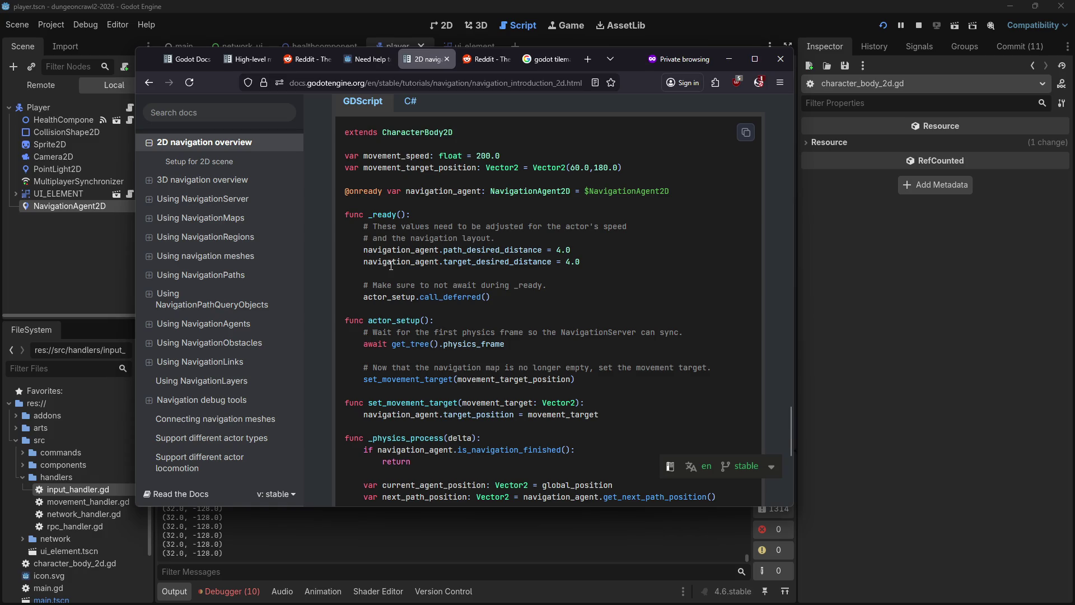
{"action": "left_click", "coordinate": [864, 247]}
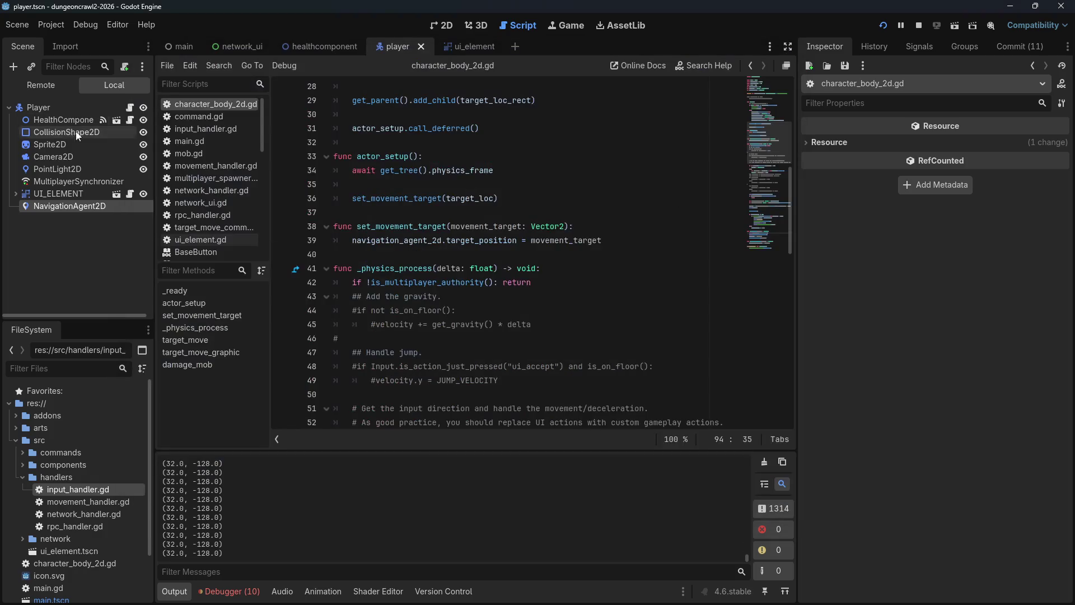
Step: Set NavigationAgent2D Path Desired Distance 5.92 px and Target Desired Distance 5.31 px, then rerun
{"action": "left_click", "coordinate": [52, 206]}
{"action": "left_click", "coordinate": [806, 143]}
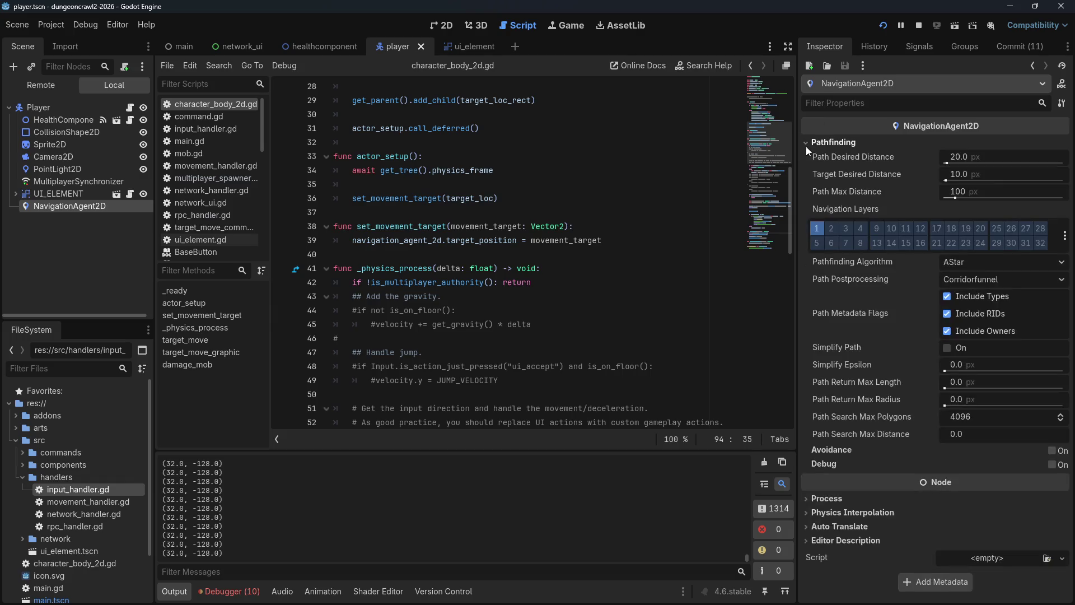
{"action": "left_click_drag", "start_coordinate": [947, 162], "coordinate": [945, 181]}
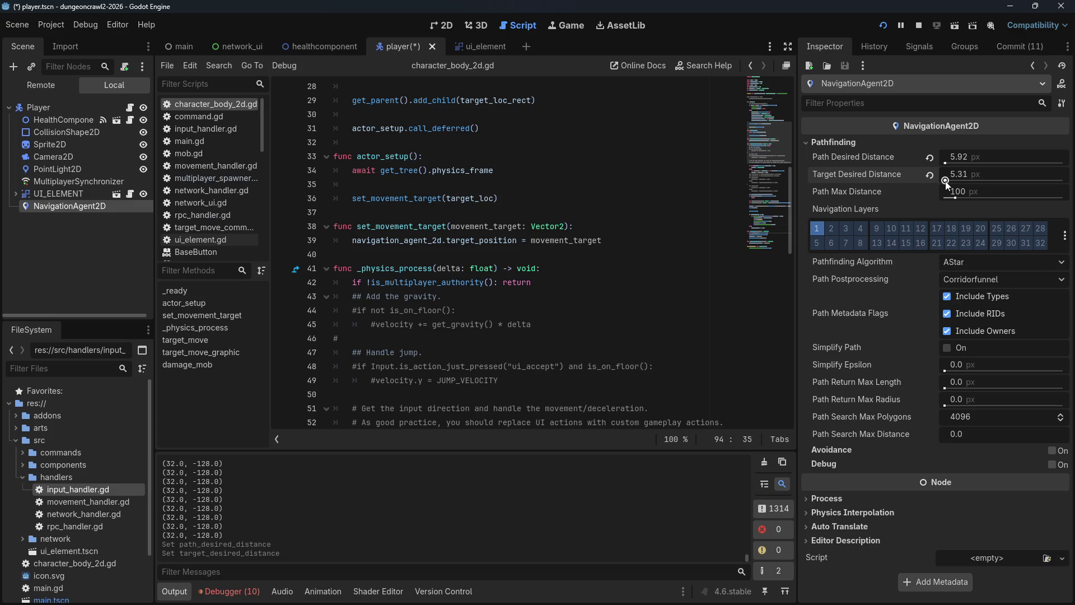
{"action": "left_click", "coordinate": [883, 27]}
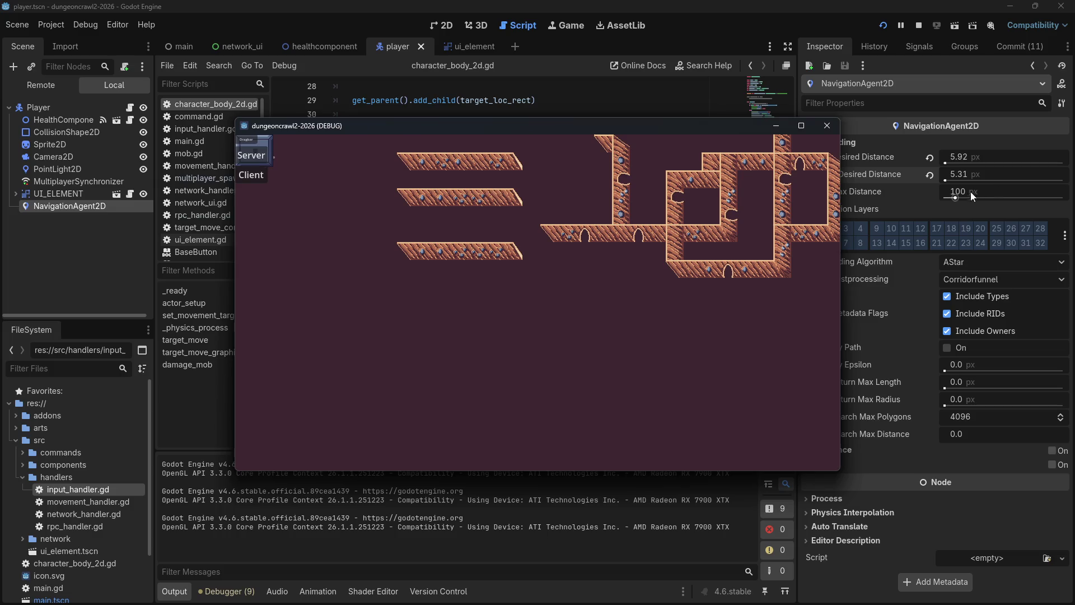
Step: Raise Path Max Distance to 1000 px, restart, test several clicked targets, then stop with F8
{"action": "left_click_drag", "start_coordinate": [957, 197], "coordinate": [1068, 200]}
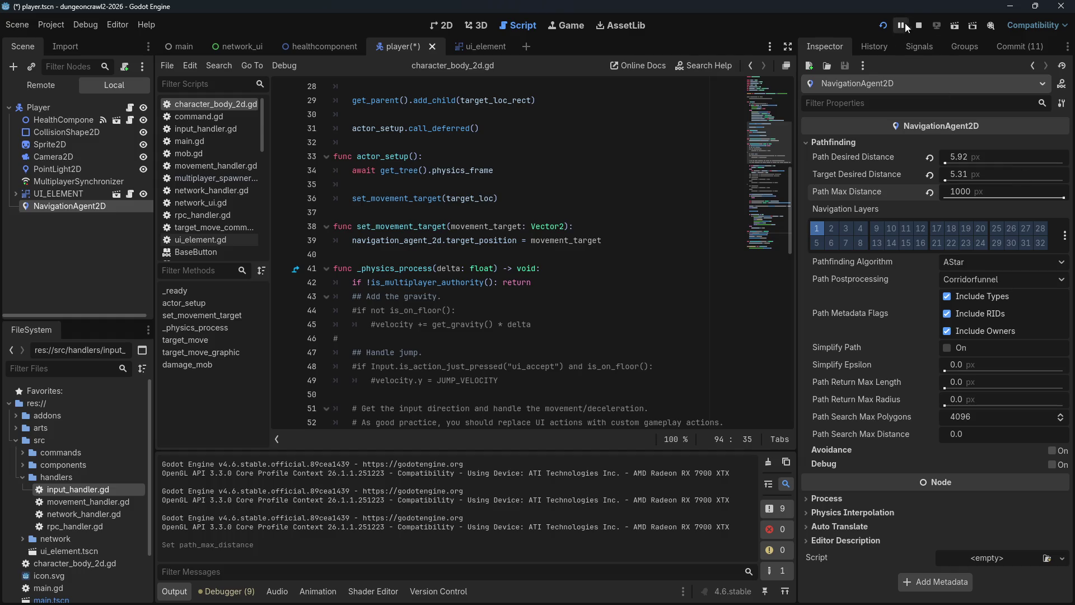
{"action": "left_click", "coordinate": [885, 24]}
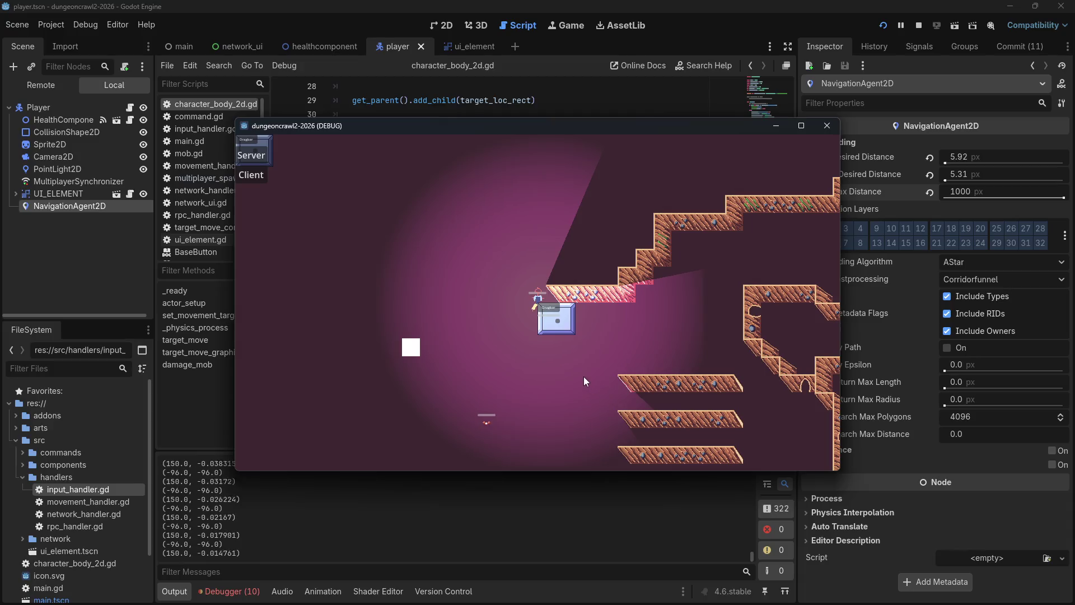
{"action": "left_click", "coordinate": [550, 377]}
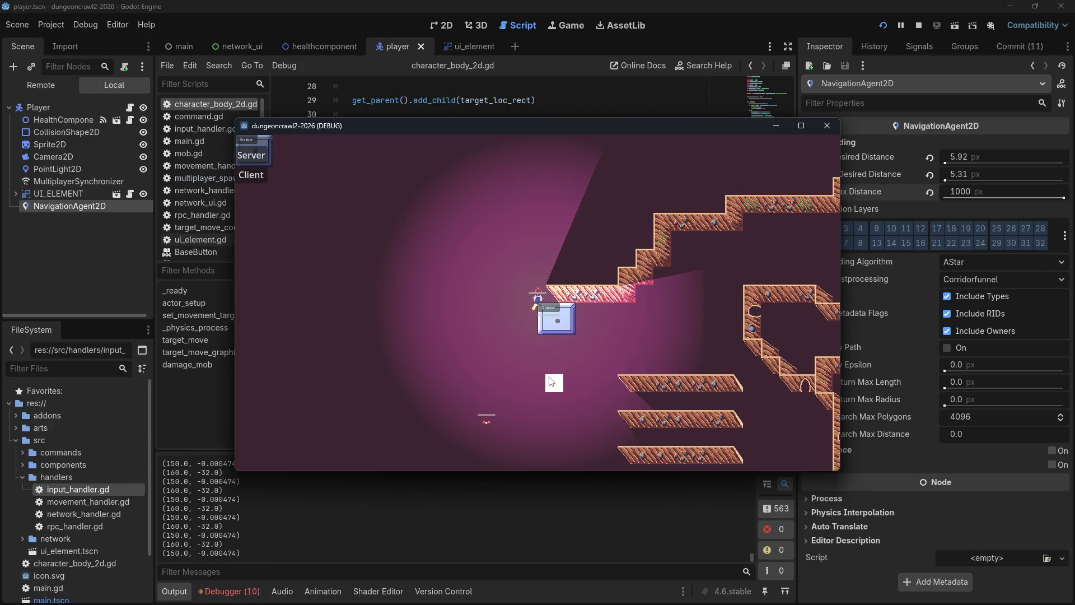
{"action": "left_click", "coordinate": [446, 291]}
{"action": "left_click", "coordinate": [373, 183]}
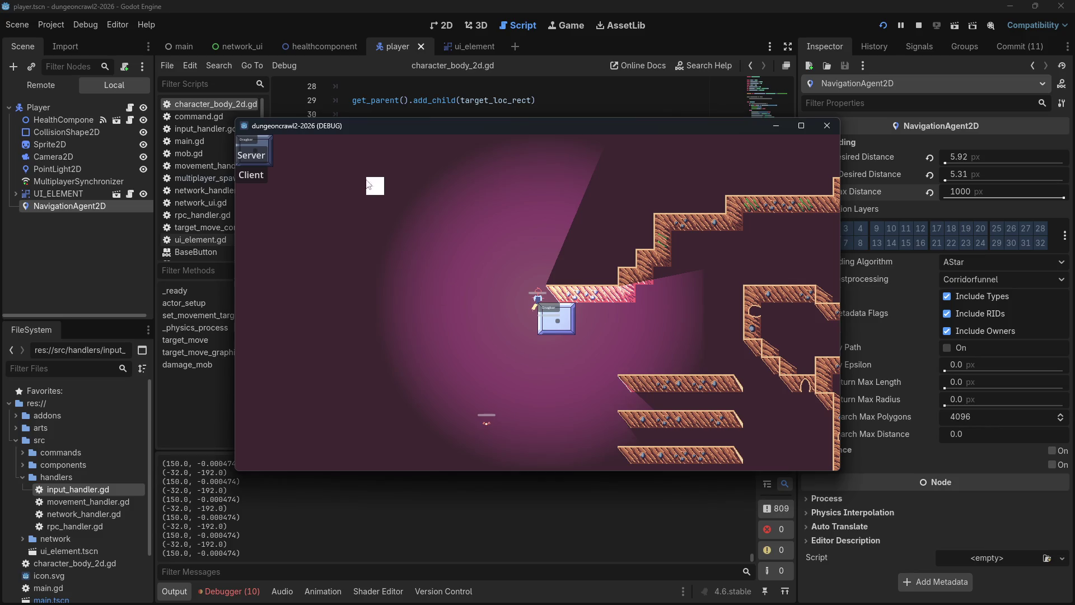
{"action": "left_click", "coordinate": [322, 148]}
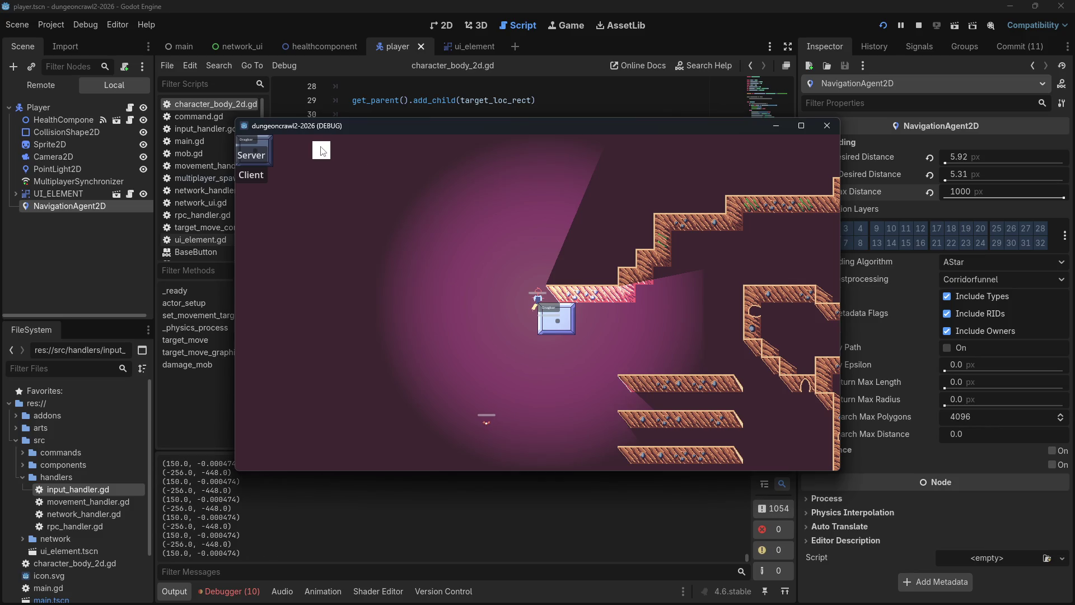
{"action": "left_click", "coordinate": [411, 167]}
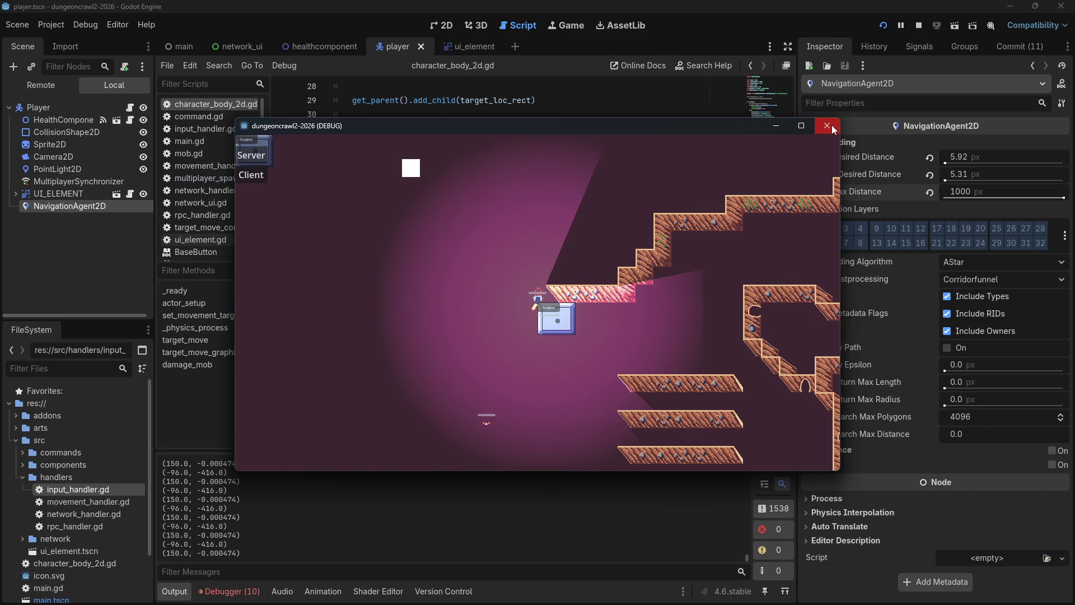
{"action": "key", "text": "F8"}
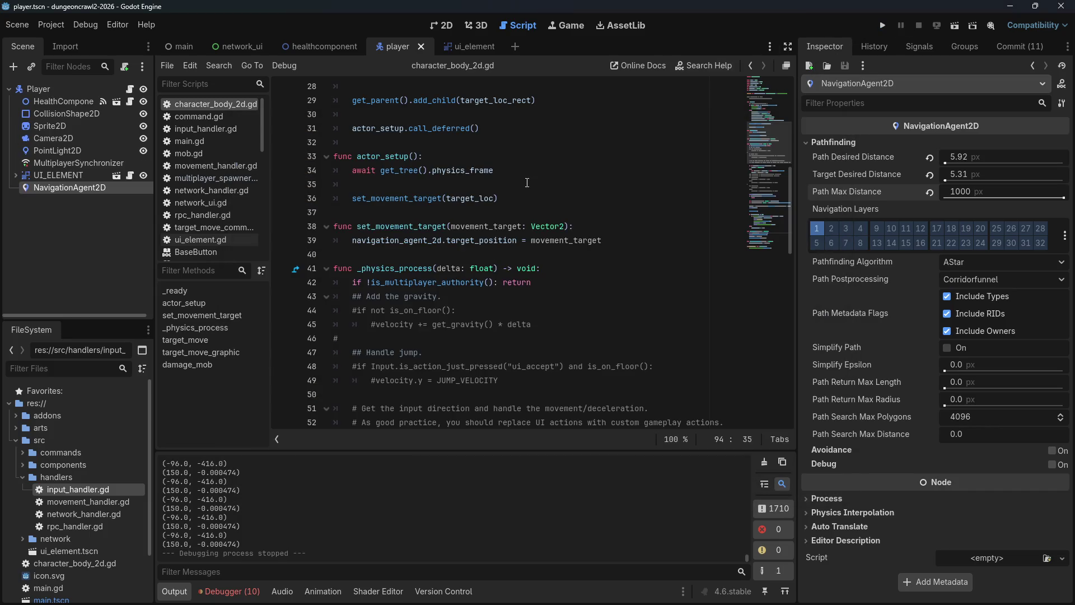
Step: Delete the print(velocity) debug line from the script
{"action": "scroll", "coordinate": [527, 183], "scroll_direction": "down", "scroll_amount": 11}
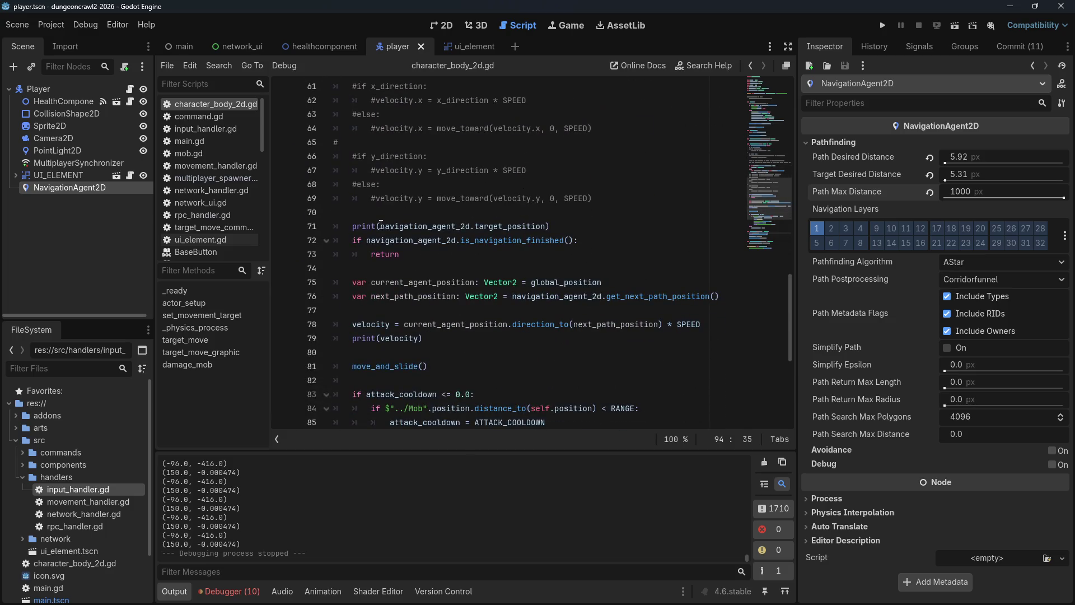
{"action": "left_click", "coordinate": [380, 226]}
{"action": "left_click_drag", "start_coordinate": [424, 338], "coordinate": [302, 336]}
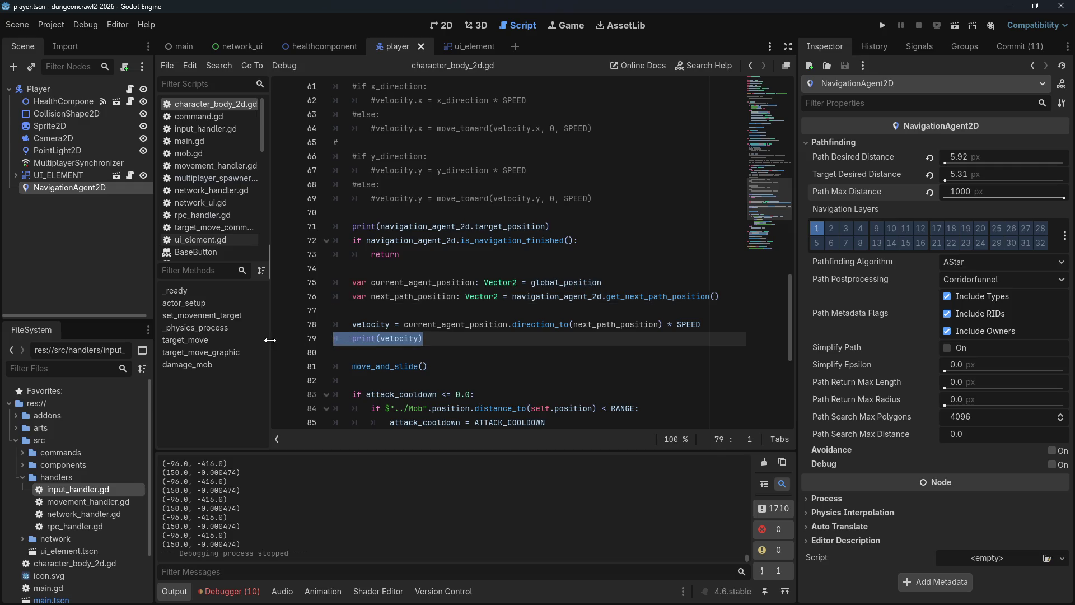
{"action": "key", "text": "BackSpace"}
{"action": "key", "text": "BackSpace"}
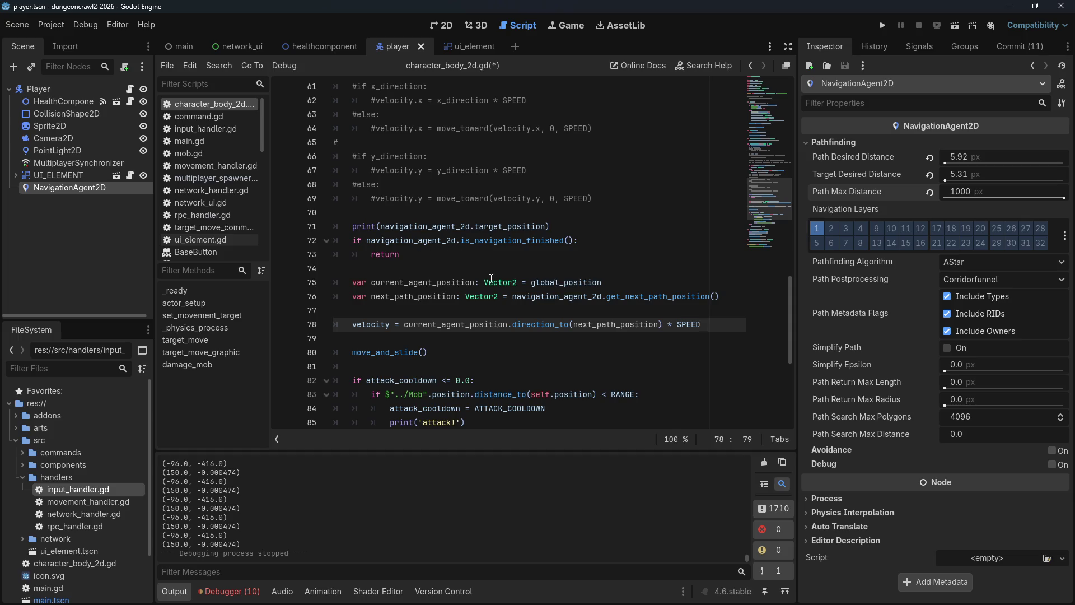
Step: Comment out the old target_loc movement block on lines 54–58 with Ctrl+K and save
{"action": "left_click", "coordinate": [639, 207]}
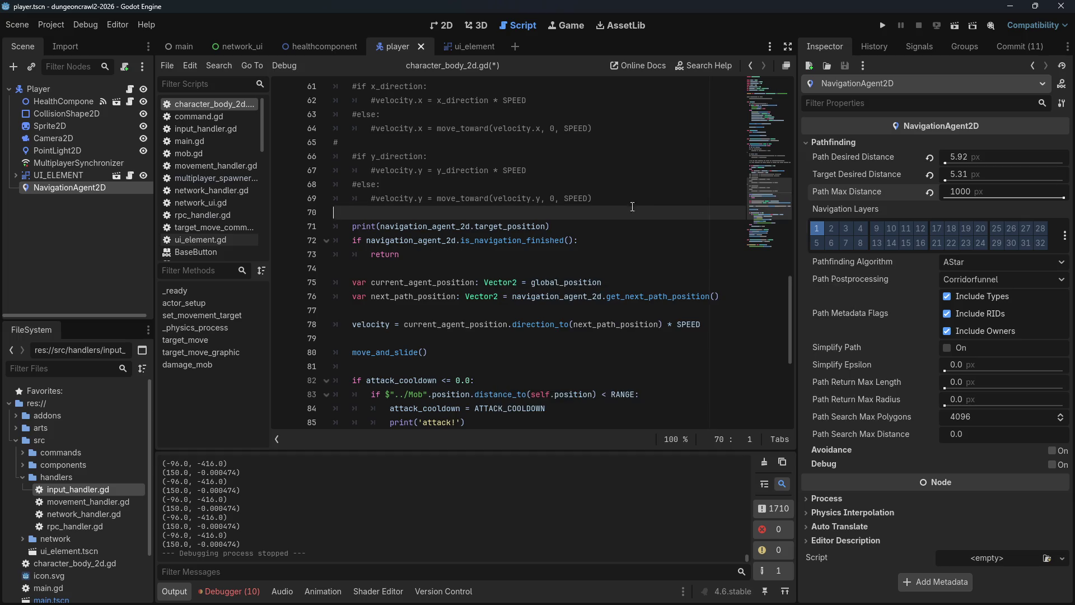
{"action": "scroll", "coordinate": [632, 207], "scroll_direction": "up", "scroll_amount": 4}
{"action": "left_click_drag", "start_coordinate": [535, 209], "coordinate": [273, 159]}
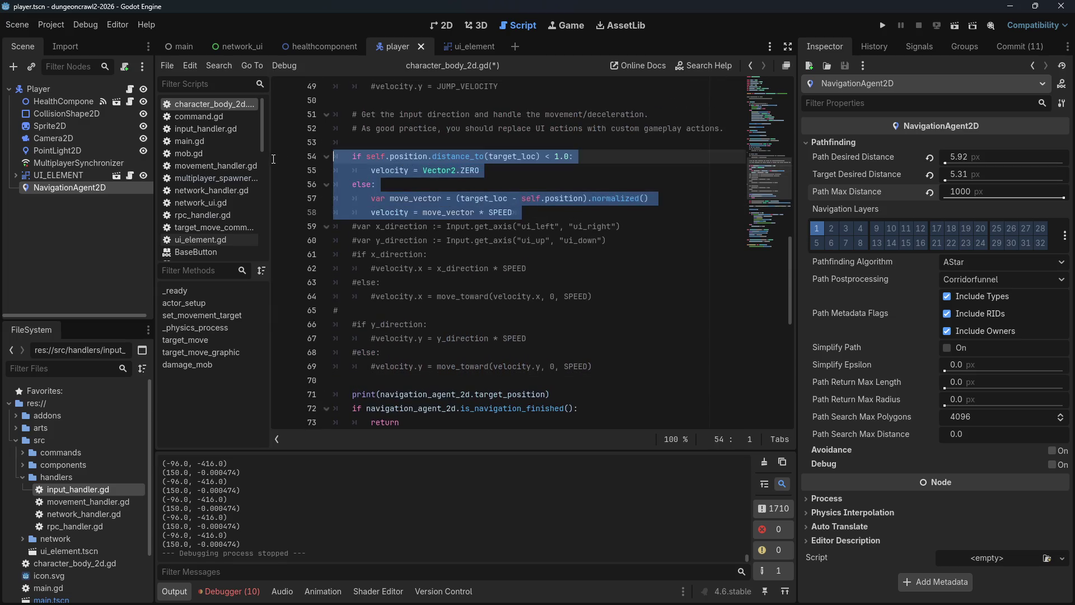
{"action": "key", "text": "ctrl+k"}
{"action": "key", "text": "ctrl+s"}
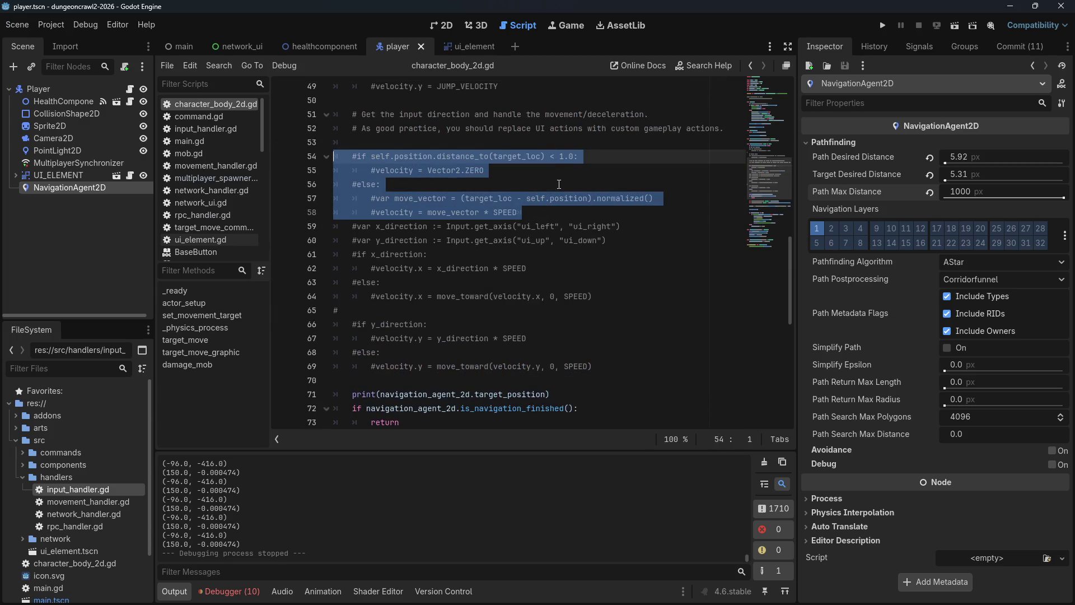
Step: Replace global_position with self.position on line 75 and run the project
{"action": "scroll", "coordinate": [562, 191], "scroll_direction": "up", "scroll_amount": 4}
{"action": "scroll", "coordinate": [565, 194], "scroll_direction": "down", "scroll_amount": 5}
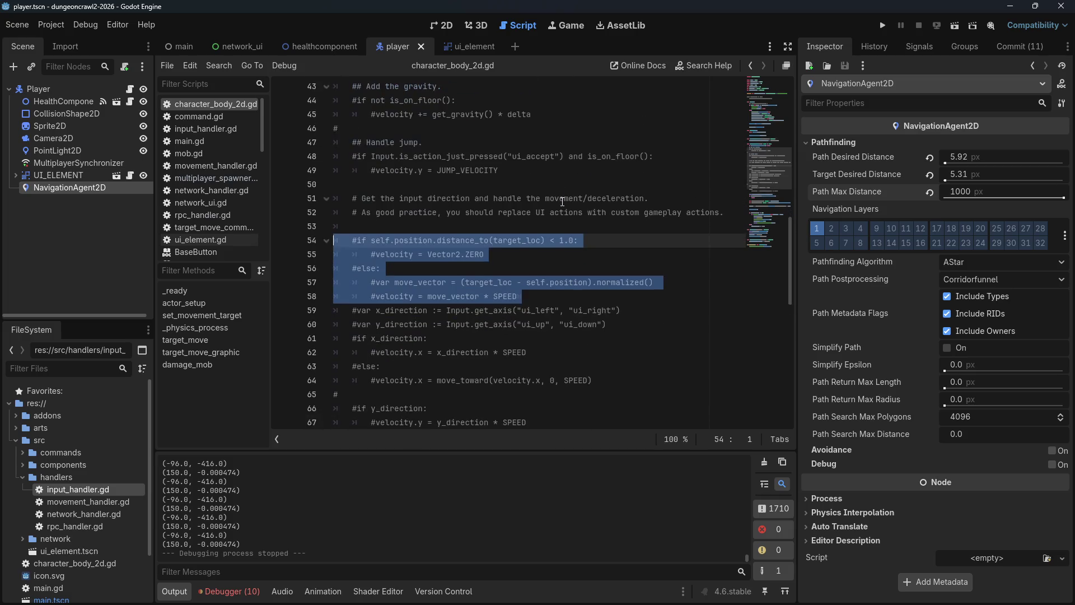
{"action": "scroll", "coordinate": [563, 201], "scroll_direction": "down", "scroll_amount": 4}
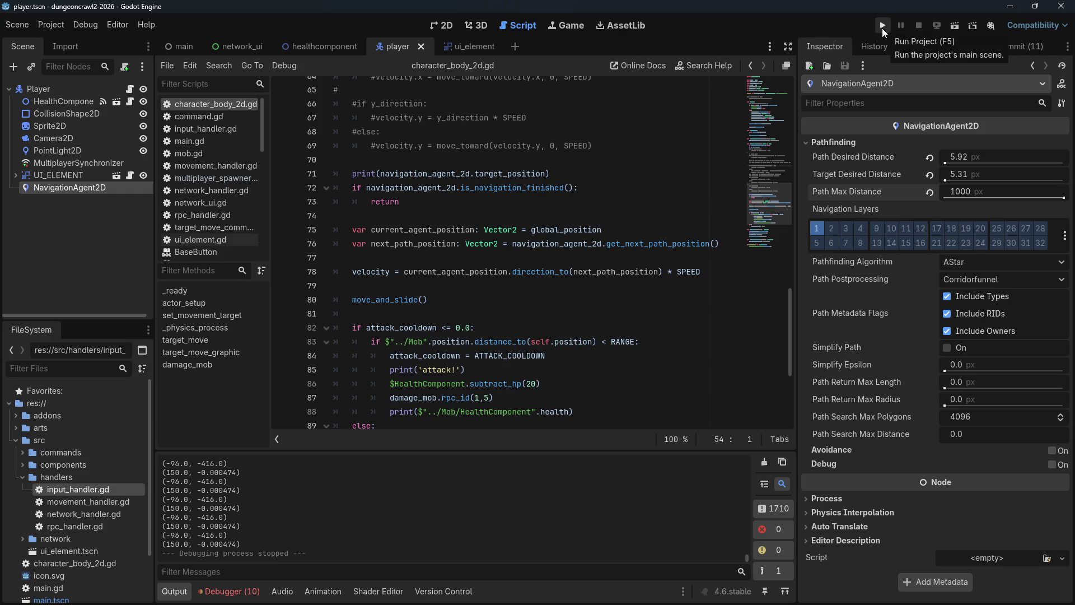
{"action": "left_click", "coordinate": [446, 187]}
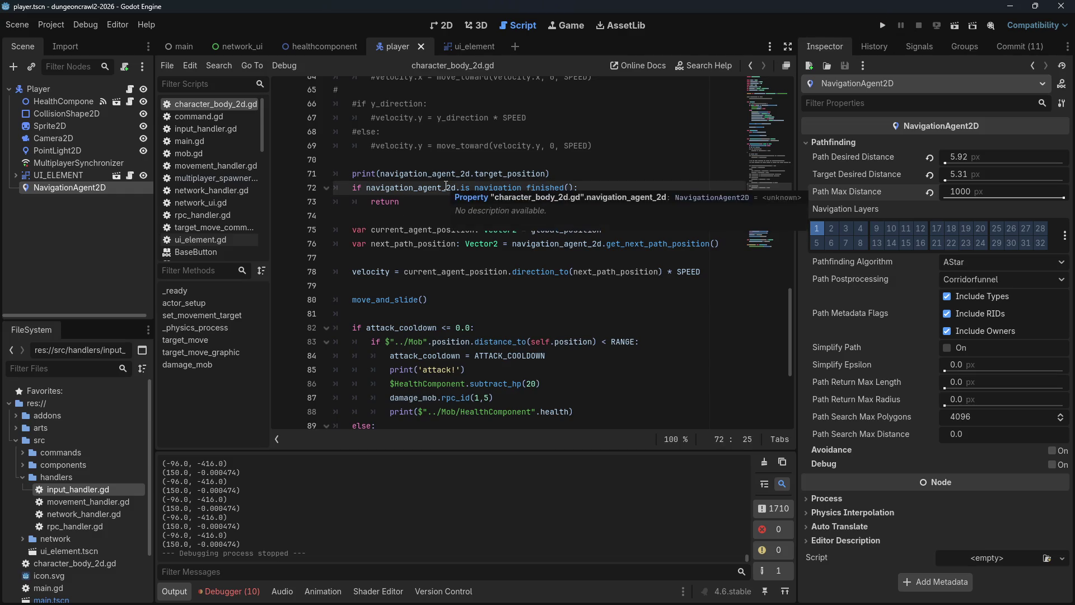
{"action": "left_click_drag", "start_coordinate": [380, 174], "coordinate": [542, 174]}
{"action": "left_click", "coordinate": [509, 233]}
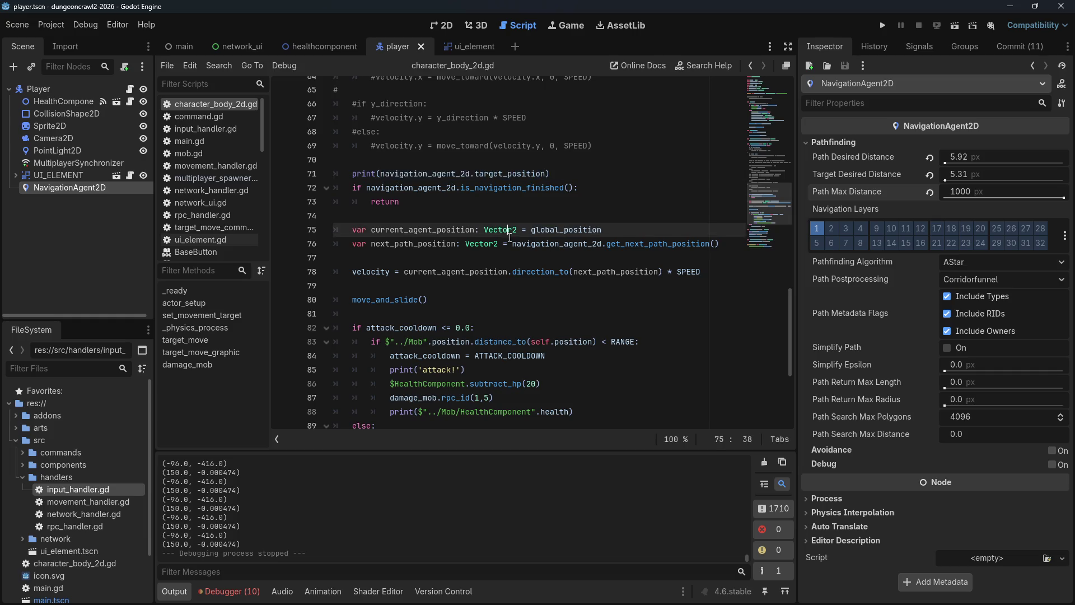
{"action": "left_click", "coordinate": [530, 231]}
{"action": "left_click_drag", "start_coordinate": [532, 230], "coordinate": [613, 225]}
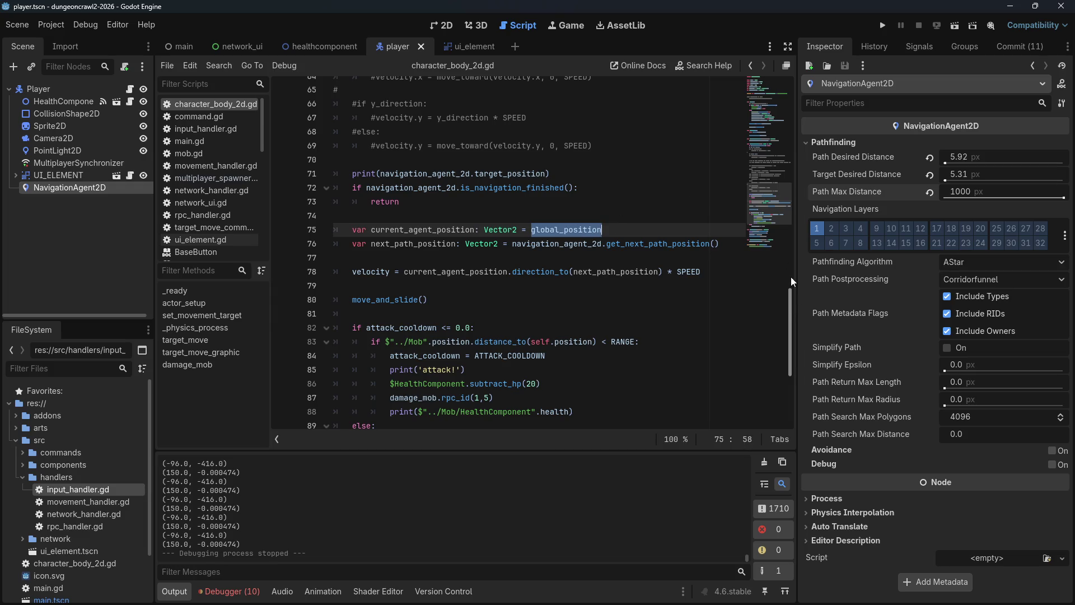
{"action": "type", "text": "self.position"}
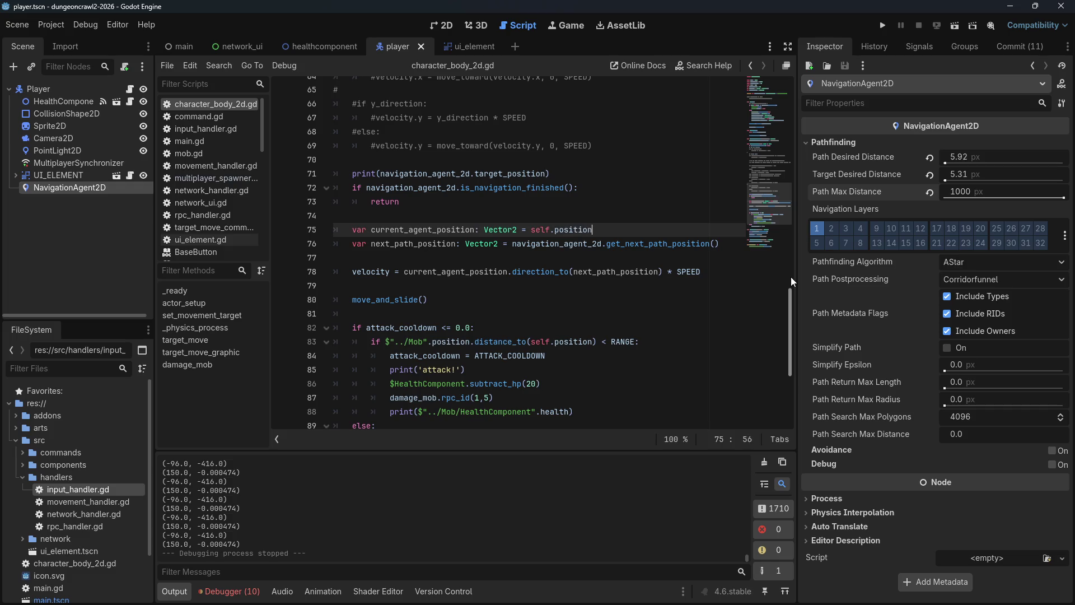
{"action": "left_click", "coordinate": [880, 26]}
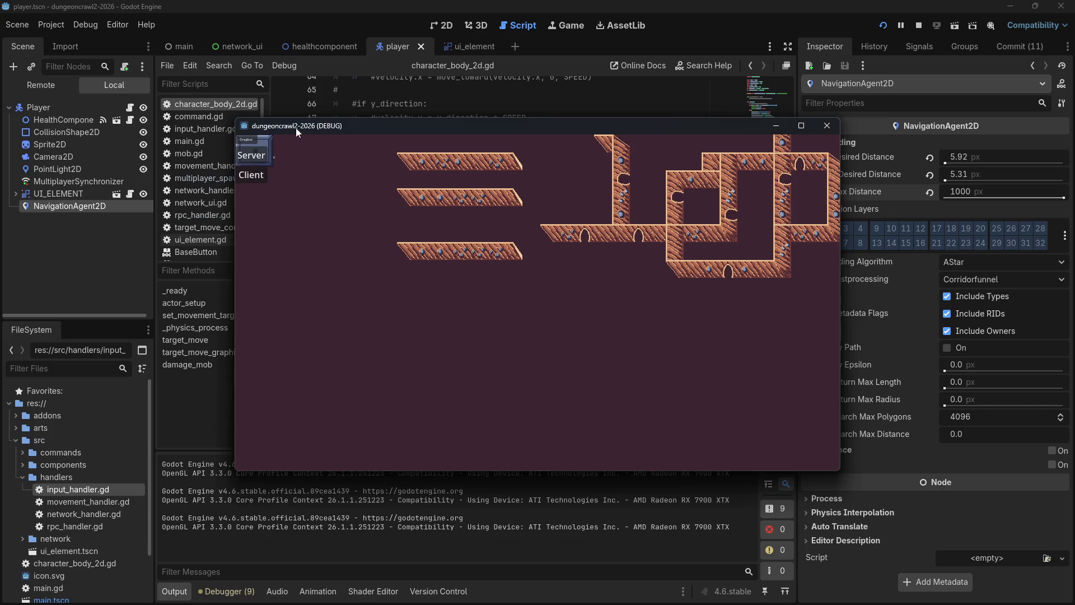
Step: Test as Server, close the game window, and undo back to global_position
{"action": "left_click", "coordinate": [258, 177]}
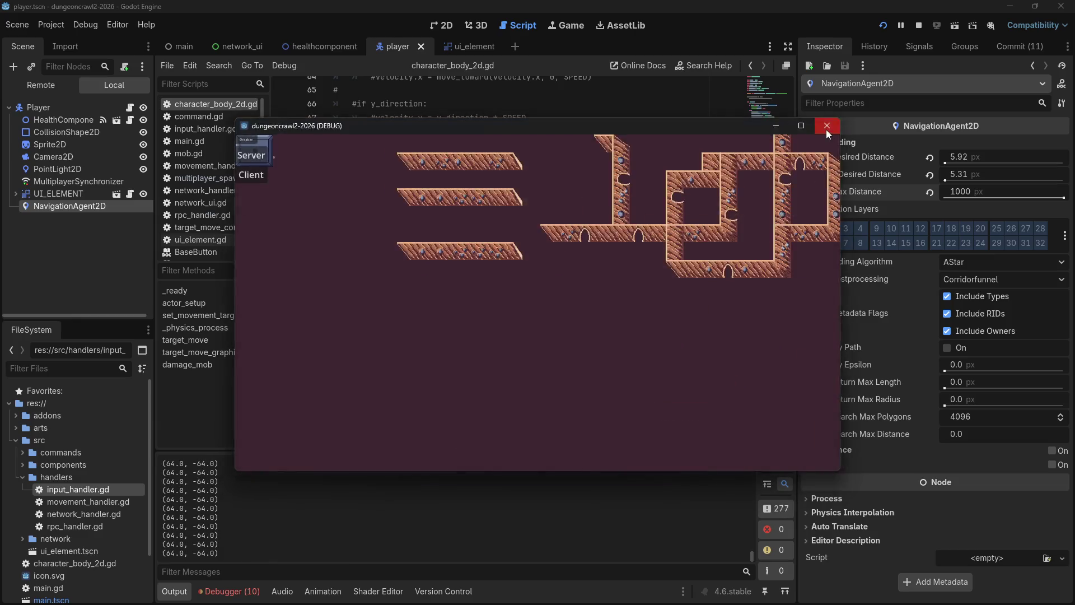
{"action": "left_click", "coordinate": [825, 129]}
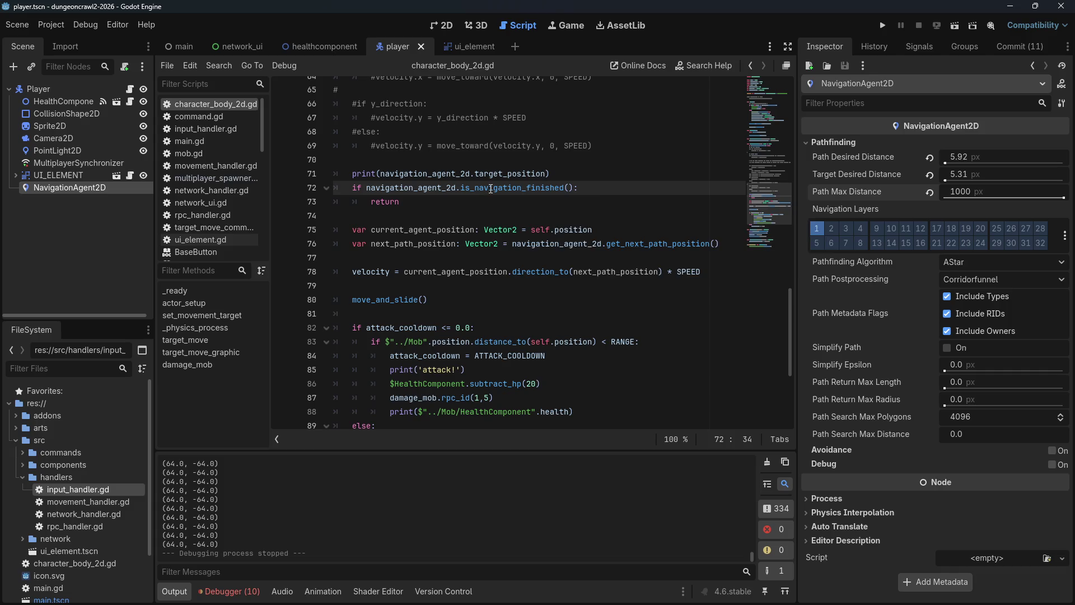
{"action": "key", "text": "ctrl+z"}
Step: Add print("Next path position is: ", next_path_position) above the velocity line, save, and run
{"action": "left_click", "coordinate": [564, 179]}
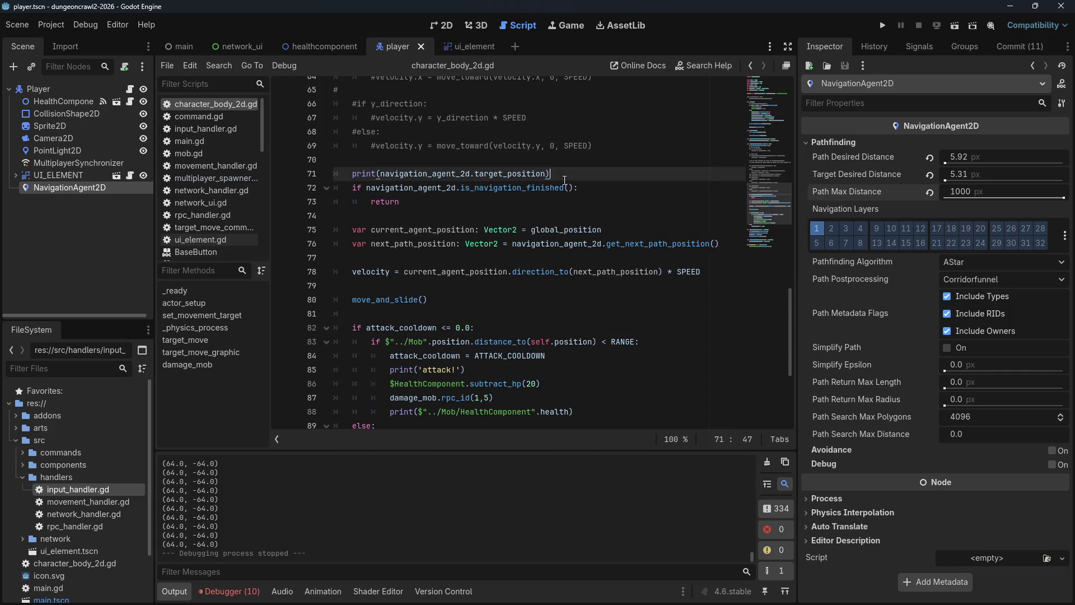
{"action": "left_click", "coordinate": [513, 243]}
{"action": "left_click", "coordinate": [408, 255]}
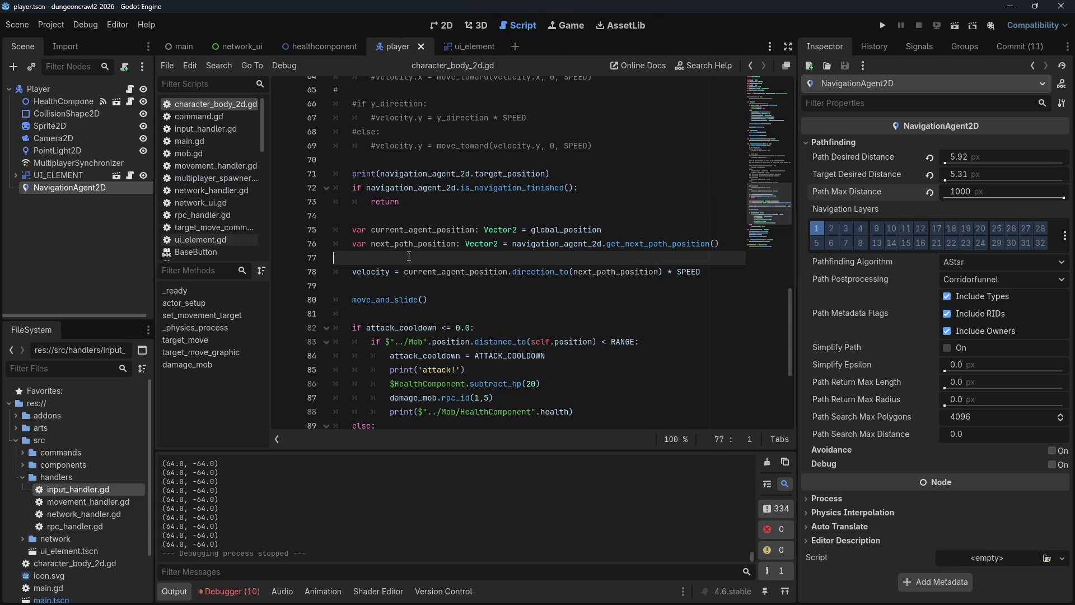
{"action": "key", "text": "Return"}
{"action": "key", "text": "Return"}
{"action": "key", "text": "Up"}
{"action": "type", "text": "int(\"Ne"}
{"action": "type", "text": "xt path p"}
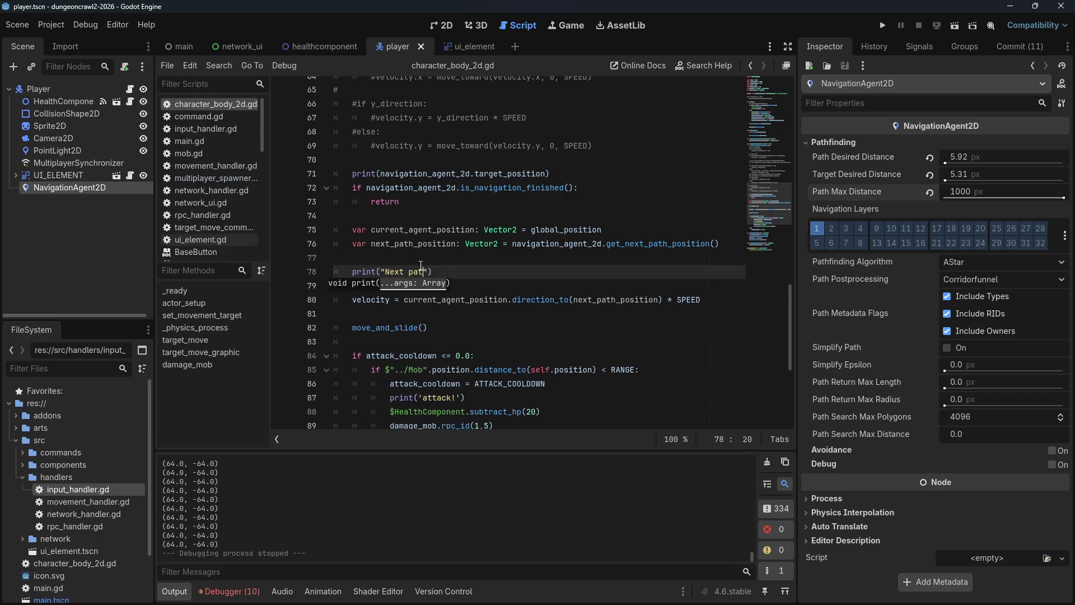
{"action": "type", "text": "osition is: \", next_"}
{"action": "type", "text": "path_position"}
{"action": "key", "text": "ctrl+s"}
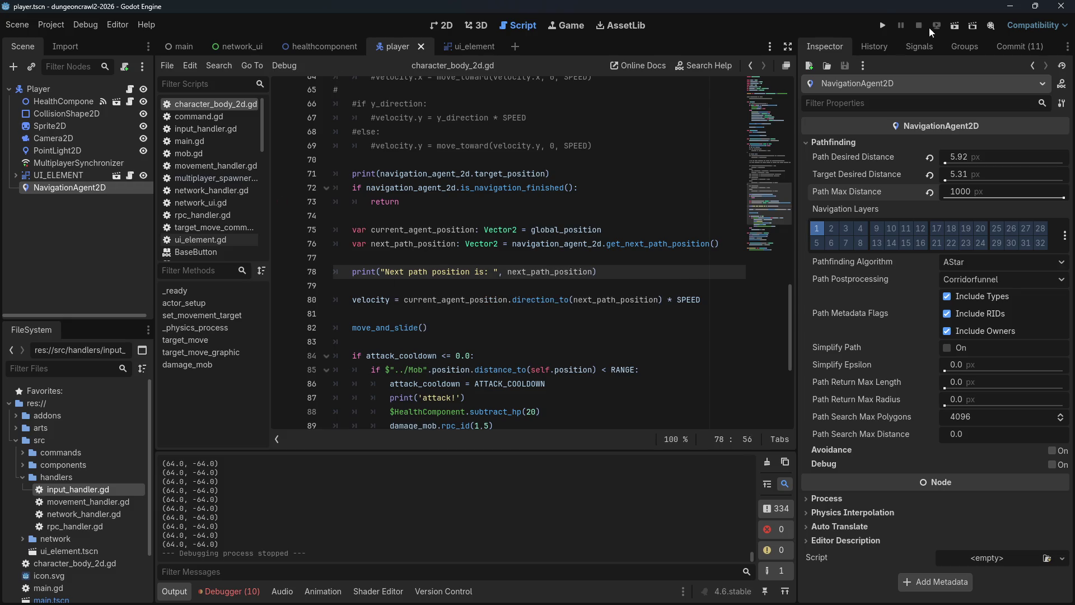
{"action": "left_click", "coordinate": [879, 25]}
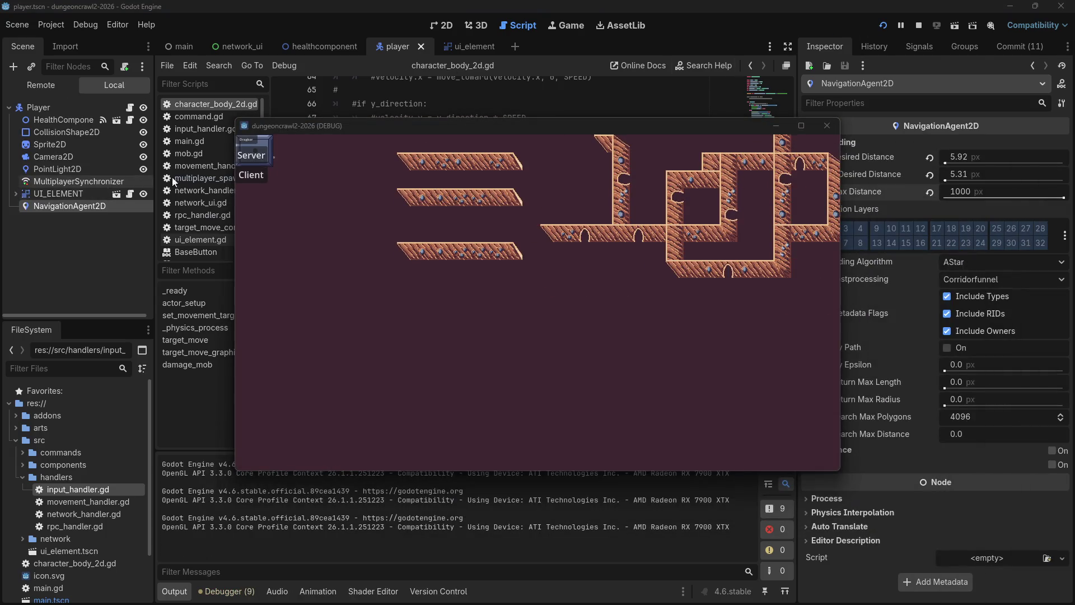
Step: Start the game as server and set two movement targets while Output logs (161.0, -160.0)
{"action": "left_click", "coordinate": [247, 178]}
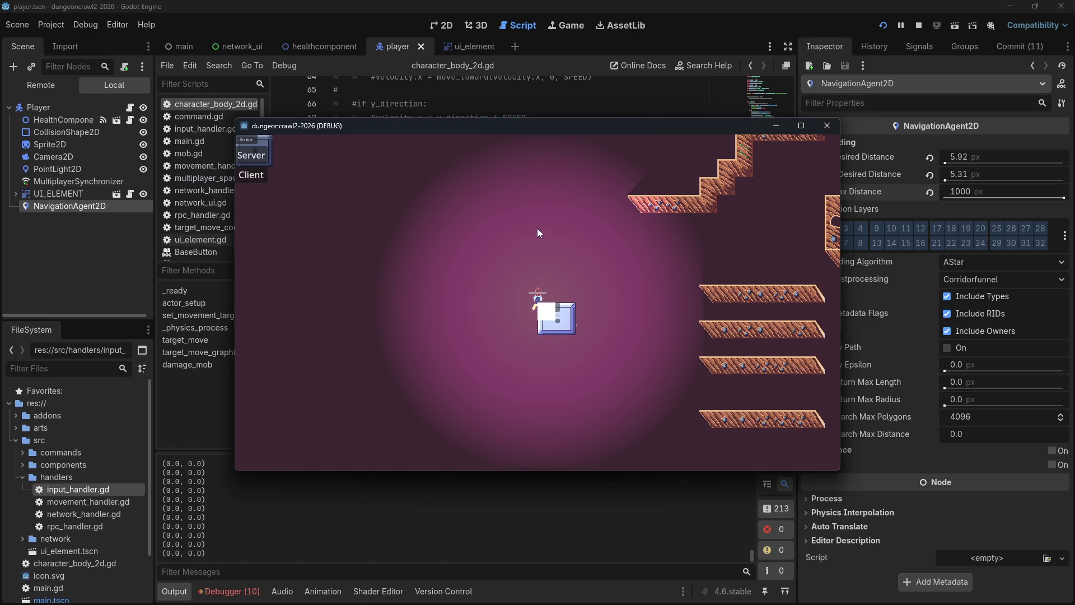
{"action": "left_click", "coordinate": [275, 200]}
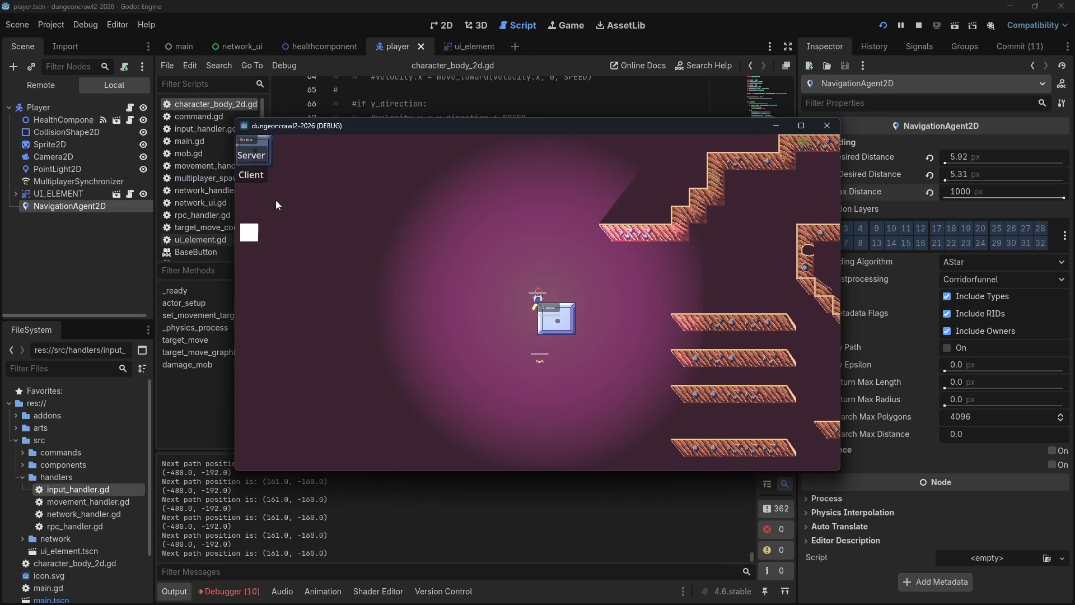
{"action": "left_click", "coordinate": [333, 374]}
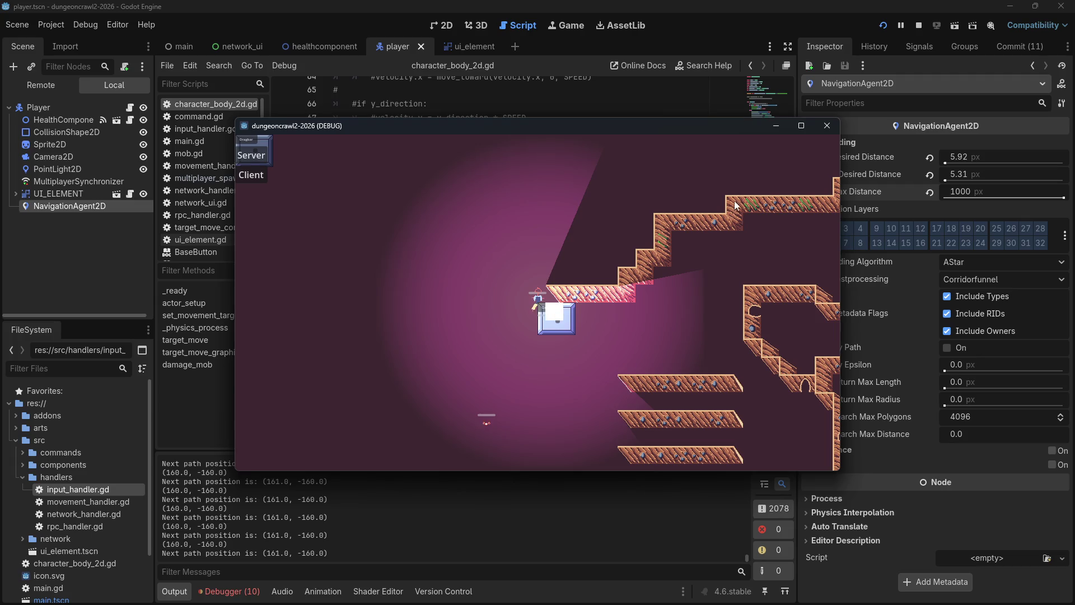
{"action": "mouse_move", "coordinate": [543, 308]}
{"action": "left_mouse_down"}
{"action": "mouse_move", "coordinate": [668, 389]}
{"action": "mouse_move", "coordinate": [781, 418]}
{"action": "left_mouse_up"}
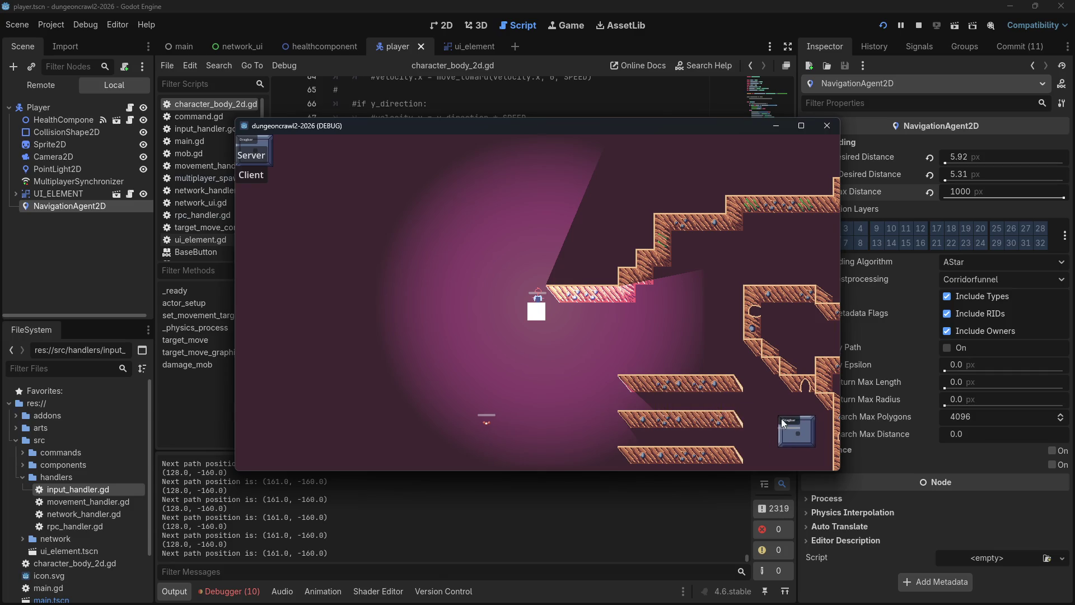
Step: Close the game window and open the documentation for get_next_path_position on line 76
{"action": "left_click", "coordinate": [833, 125]}
{"action": "left_click", "coordinate": [596, 228]}
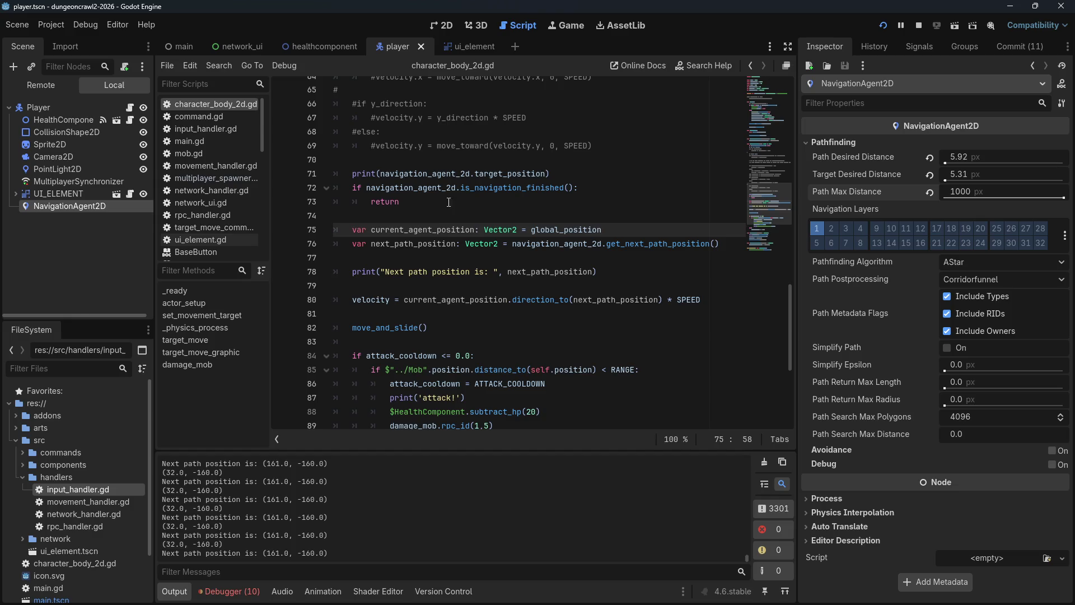
{"action": "left_click", "coordinate": [554, 171]}
{"action": "mouse_move", "coordinate": [554, 171]}
{"action": "left_mouse_down"}
{"action": "mouse_move", "coordinate": [384, 187]}
{"action": "mouse_move", "coordinate": [346, 172]}
{"action": "left_mouse_up"}
{"action": "left_click", "coordinate": [557, 243]}
{"action": "left_click", "coordinate": [645, 243]}
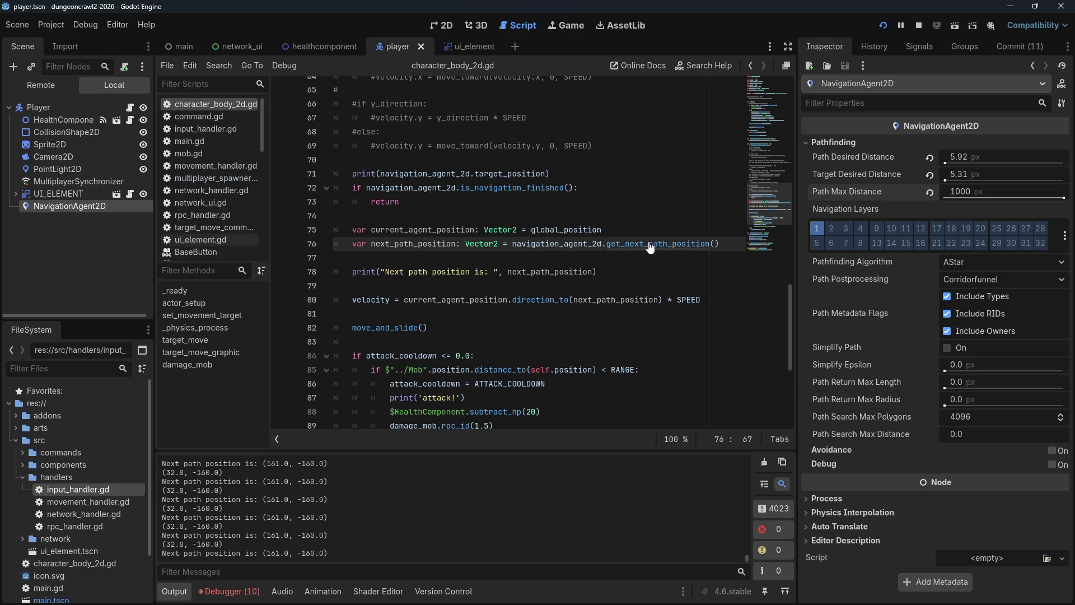
{"action": "left_click", "coordinate": [648, 244], "text": "ctrl"}
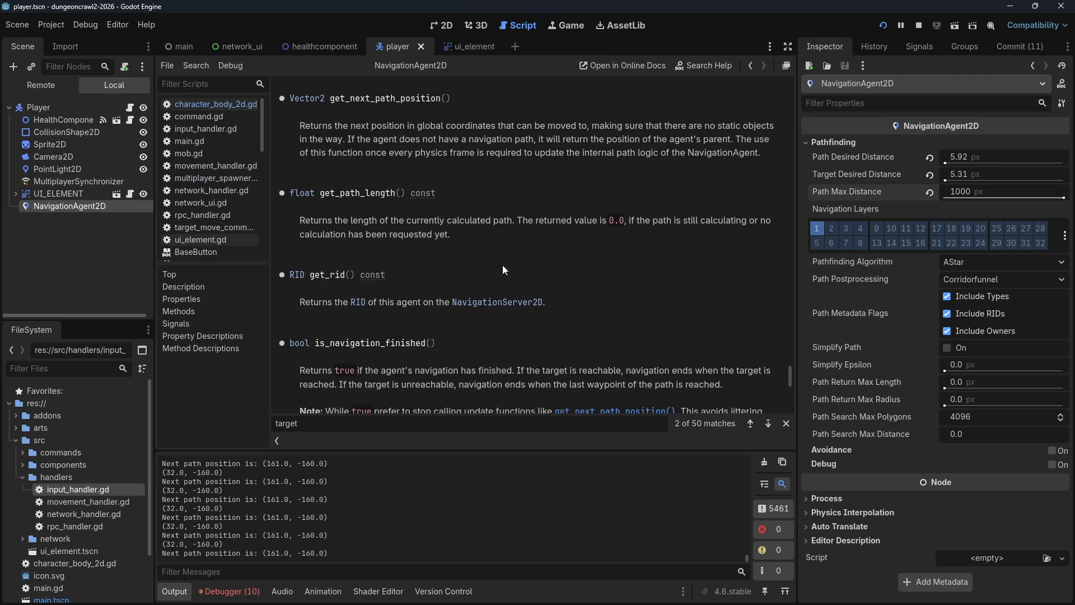
Step: Read through the NavigationAgent2D help page, then return to character_body_2d.gd
{"action": "scroll", "coordinate": [466, 326], "scroll_direction": "up", "scroll_amount": 5}
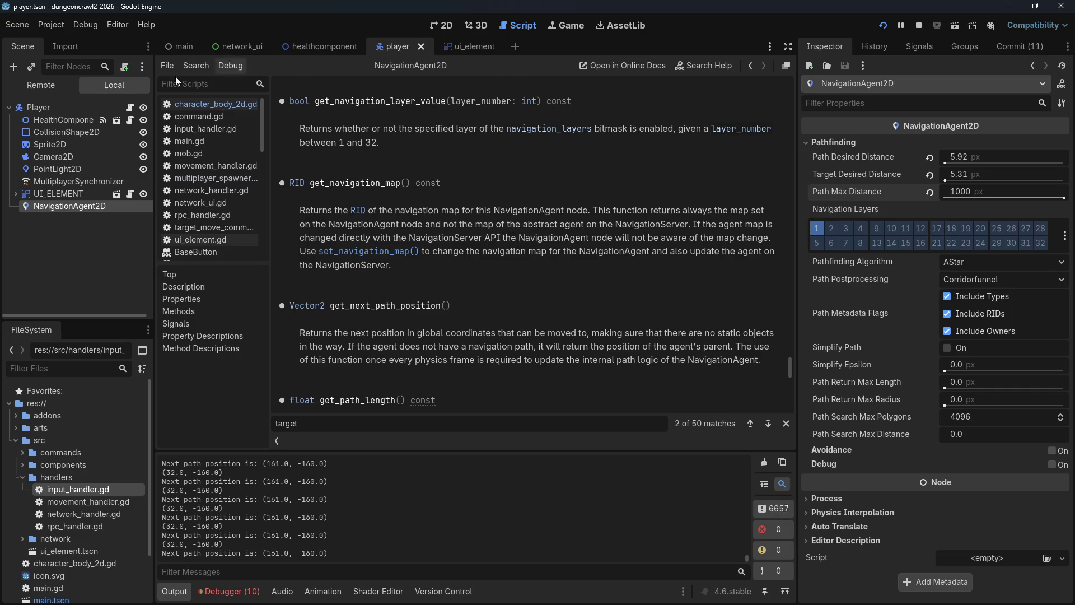
{"action": "left_click", "coordinate": [194, 107]}
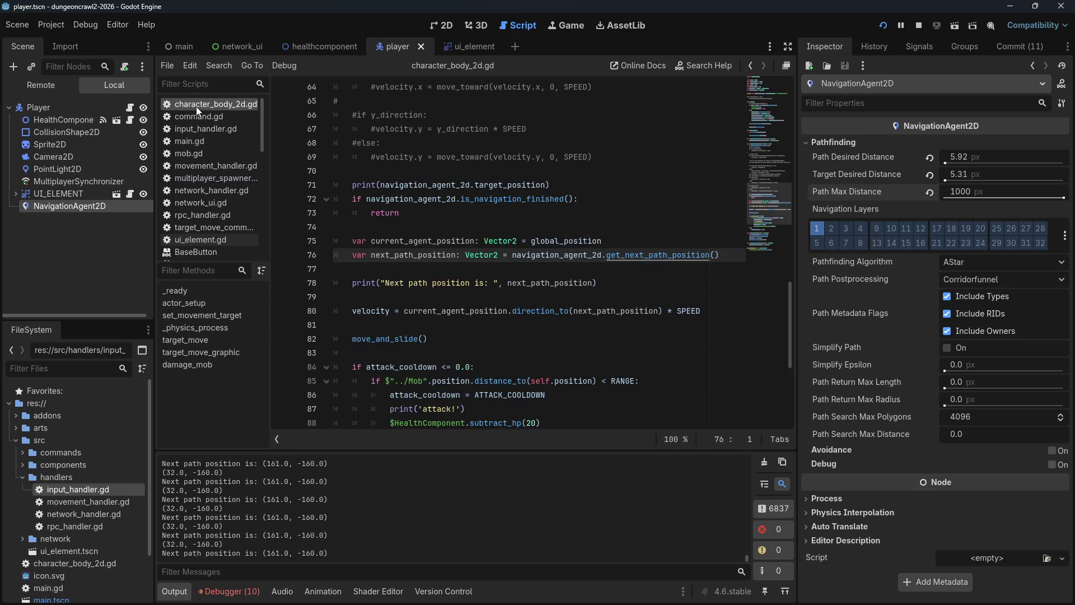
Step: Replace global_position with position on line 75, save, and reload the running game
{"action": "left_click", "coordinate": [442, 187]}
{"action": "left_click", "coordinate": [474, 207]}
{"action": "left_click_drag", "start_coordinate": [530, 244], "coordinate": [619, 241]}
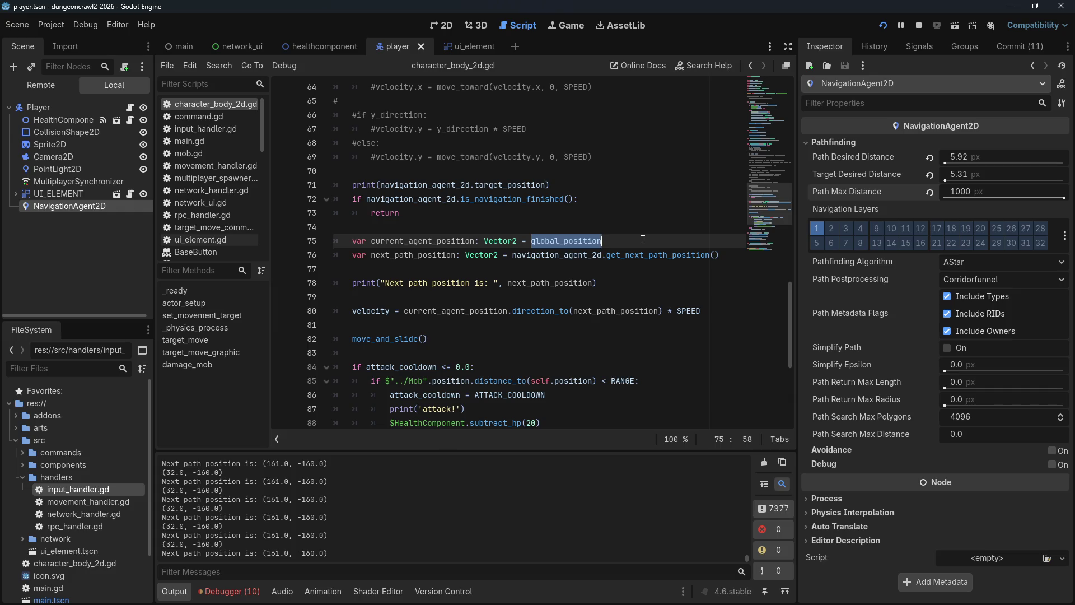
{"action": "type", "text": "position"}
{"action": "key", "text": "ctrl+s"}
{"action": "left_click", "coordinate": [616, 227]}
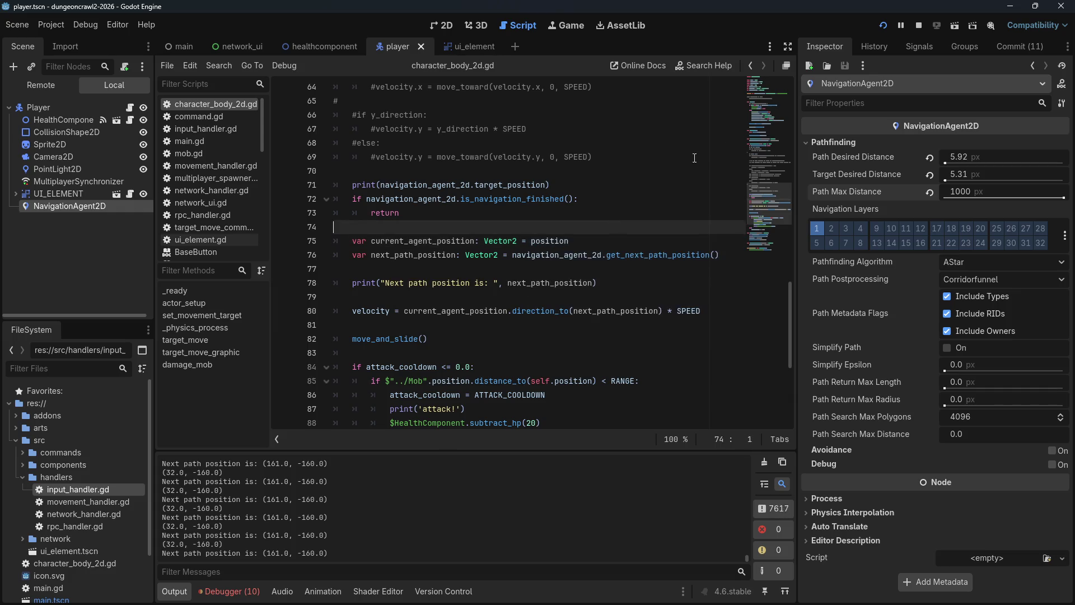
{"action": "left_click", "coordinate": [885, 32]}
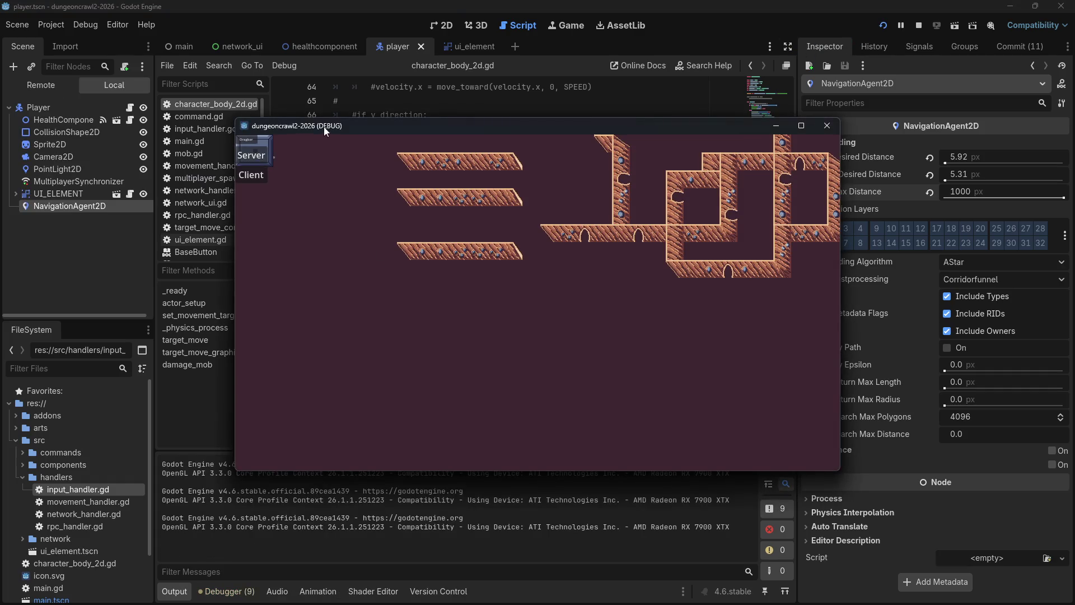
Step: Join as client, send the player to five clicked targets, then close the game window
{"action": "left_click", "coordinate": [250, 176]}
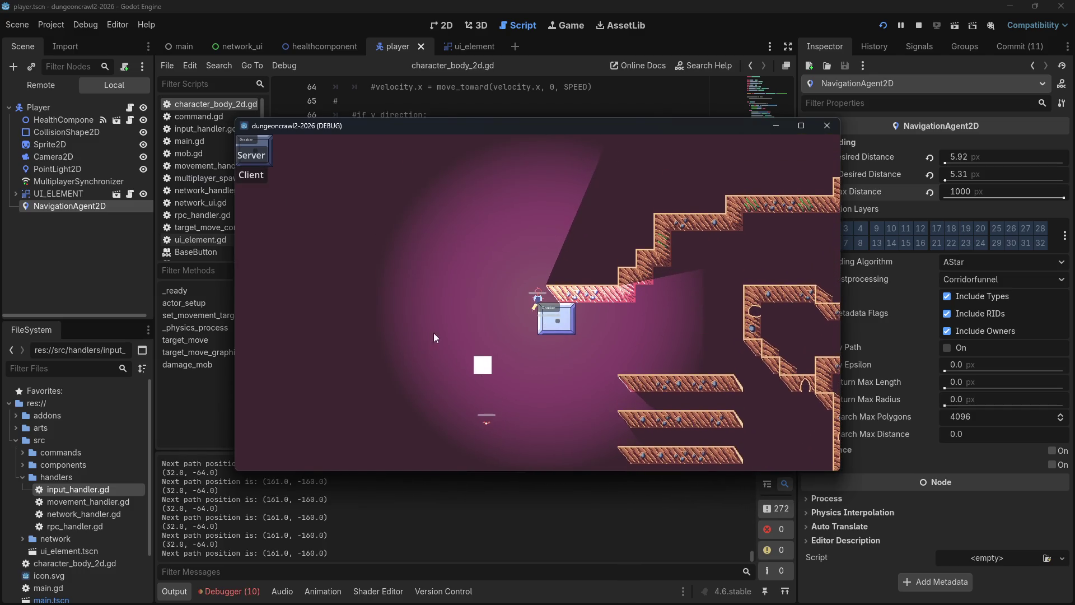
{"action": "left_click", "coordinate": [371, 381]}
{"action": "left_click", "coordinate": [375, 203]}
{"action": "left_click", "coordinate": [575, 157]}
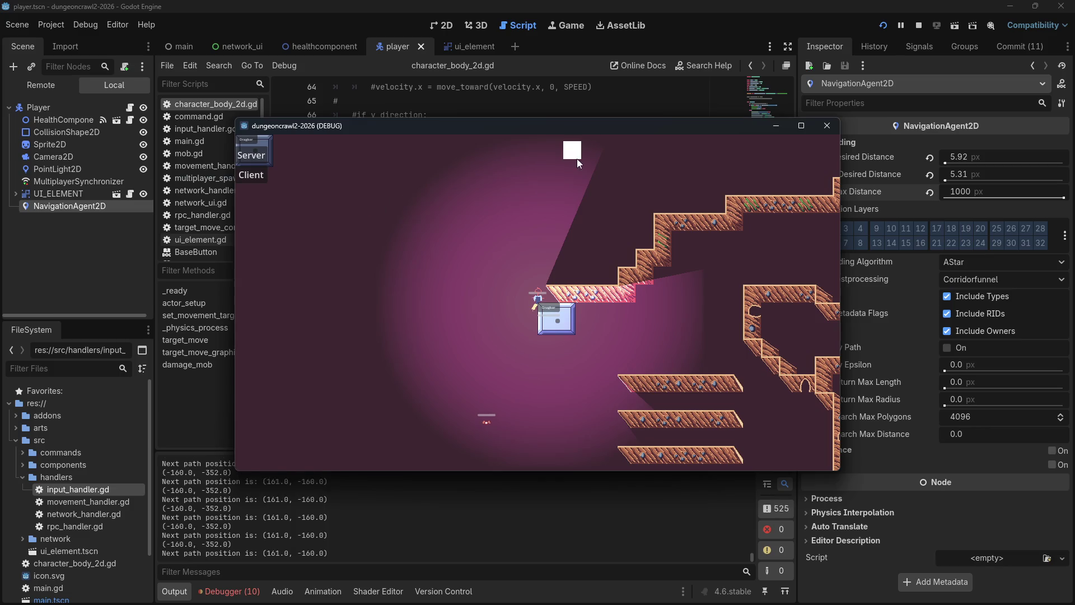
{"action": "left_click", "coordinate": [686, 344]}
{"action": "left_click", "coordinate": [532, 359]}
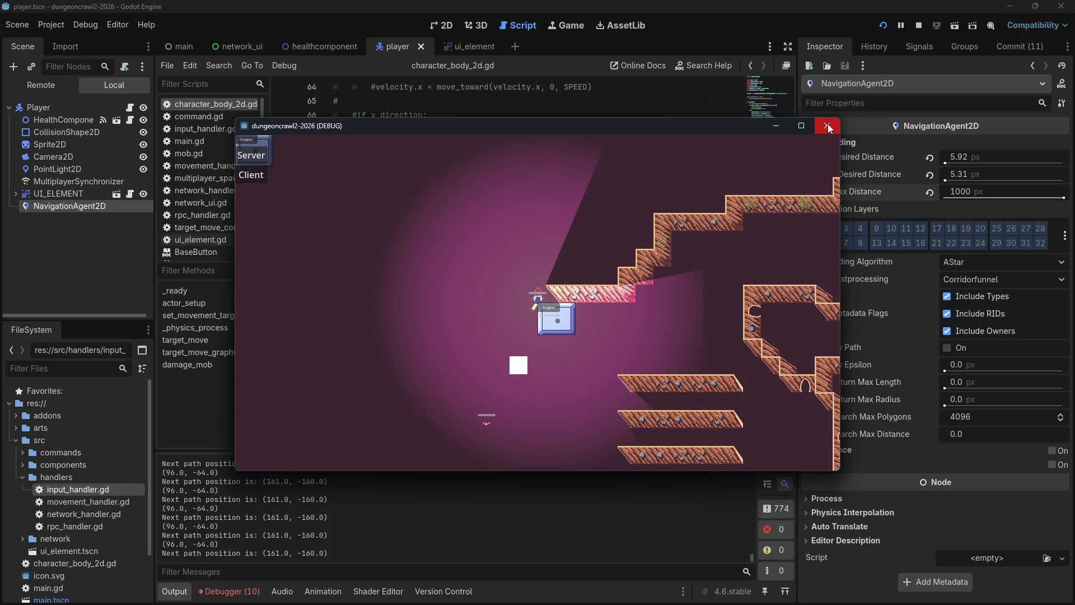
{"action": "left_click", "coordinate": [826, 126]}
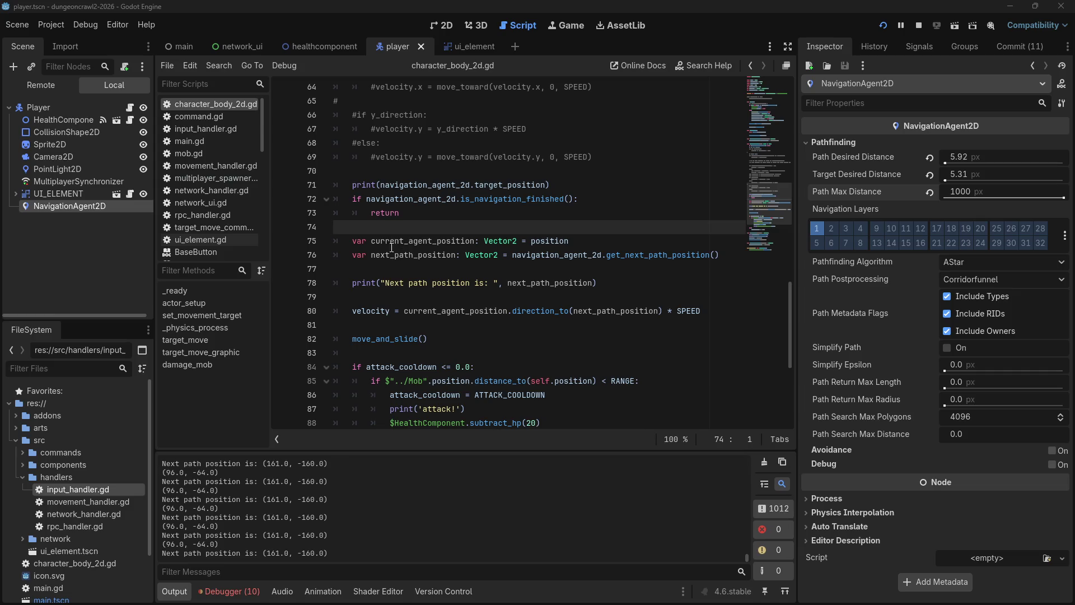
Step: Review the current_agent_position and next_path_position declarations on lines 75–76 and line 39
{"action": "left_click", "coordinate": [430, 241]}
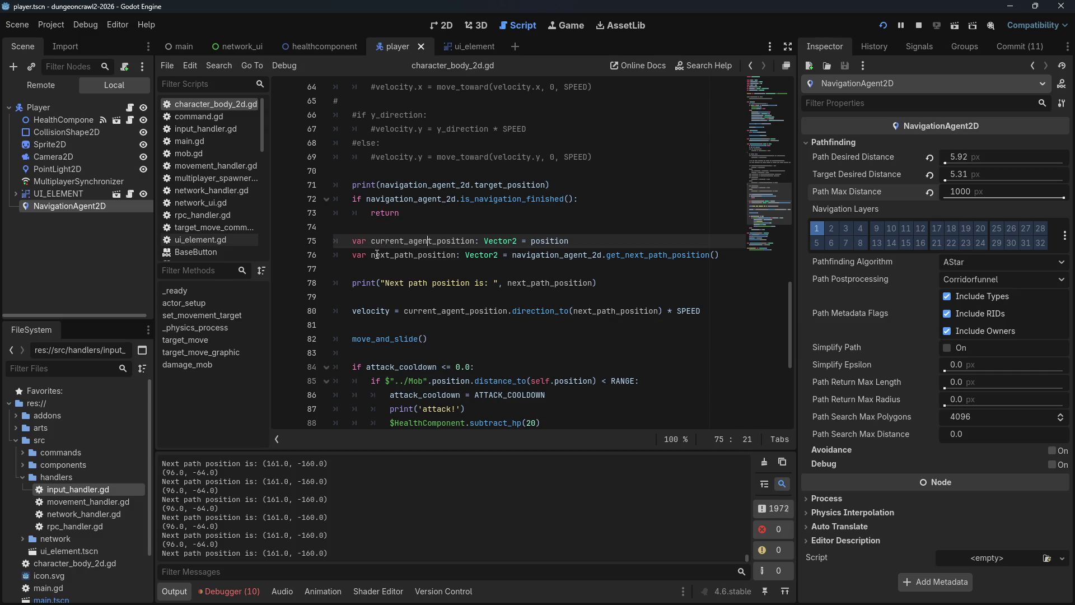
{"action": "left_click_drag", "start_coordinate": [377, 255], "coordinate": [695, 255]}
{"action": "left_click", "coordinate": [680, 254]}
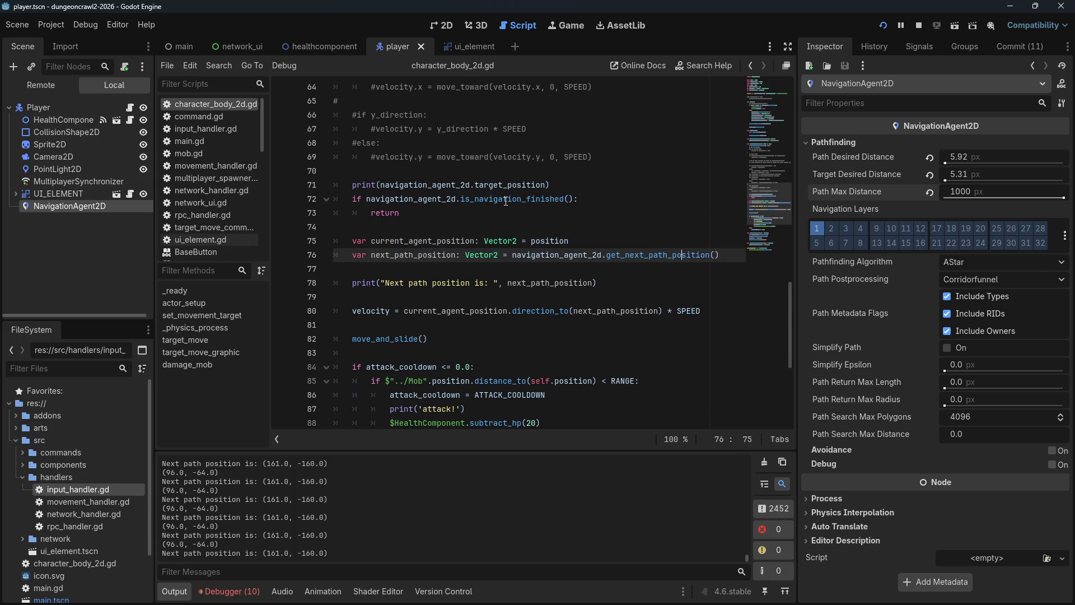
{"action": "scroll", "coordinate": [453, 219], "scroll_direction": "up", "scroll_amount": 6}
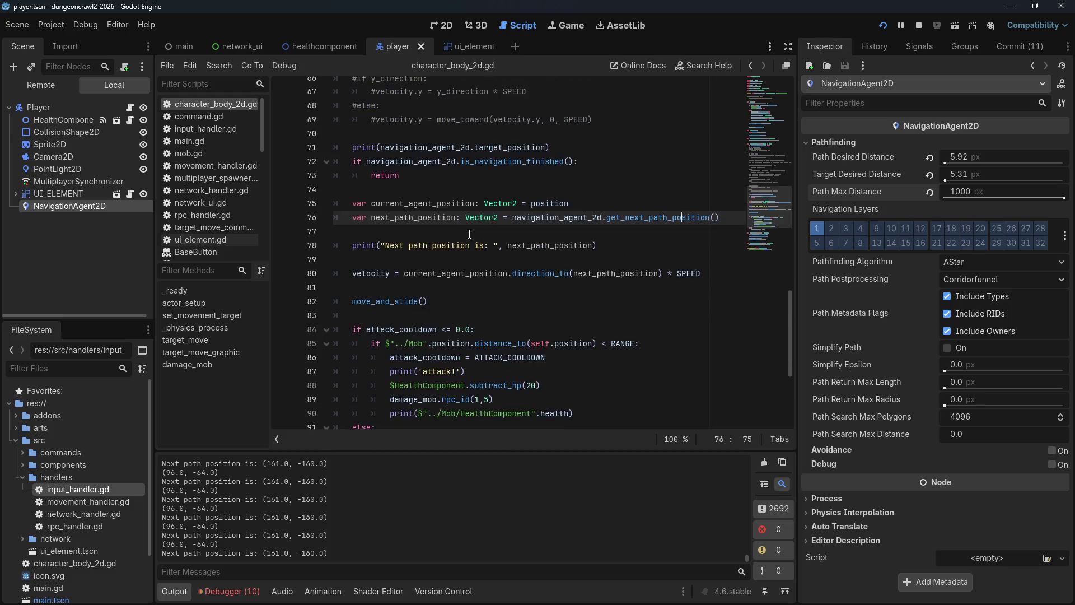
{"action": "scroll", "coordinate": [470, 233], "scroll_direction": "up", "scroll_amount": 6}
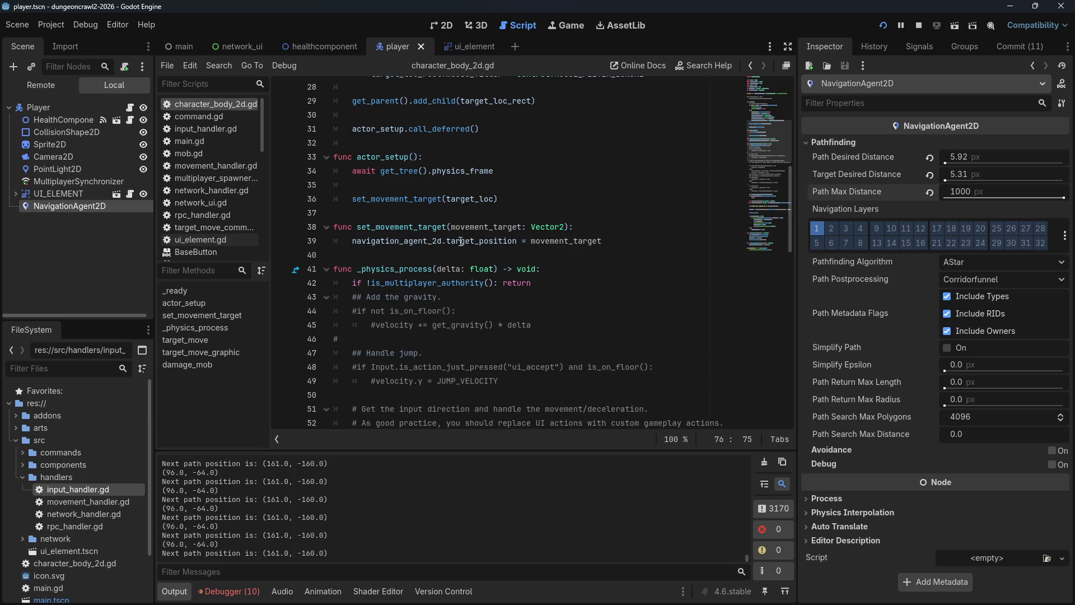
{"action": "mouse_move", "coordinate": [460, 241]}
{"action": "scroll", "coordinate": [789, 193], "scroll_direction": "down", "scroll_amount": 4}
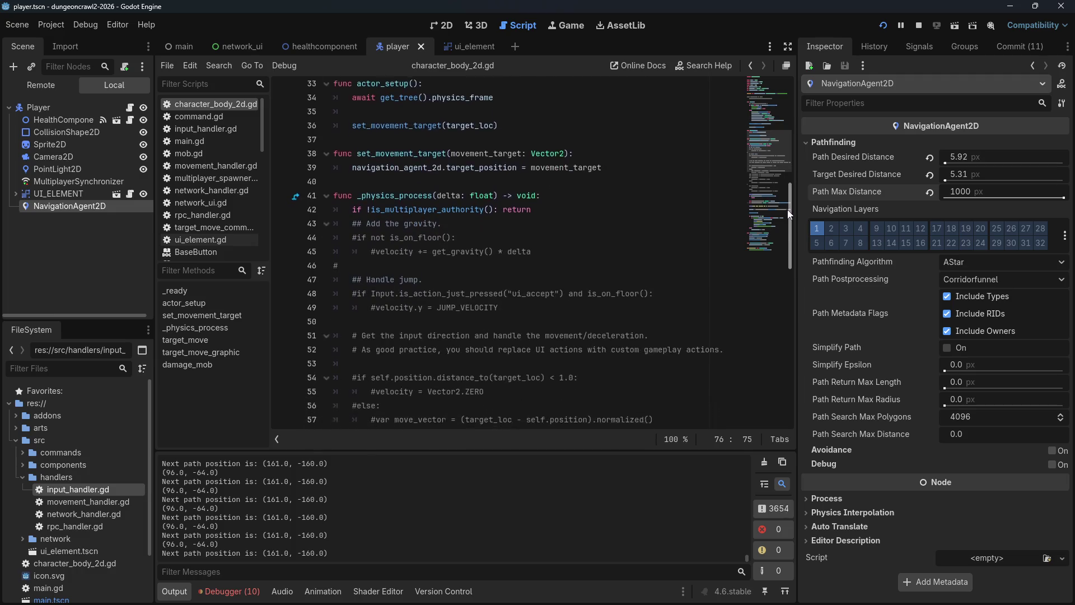
{"action": "scroll", "coordinate": [429, 269], "scroll_direction": "down", "scroll_amount": 6}
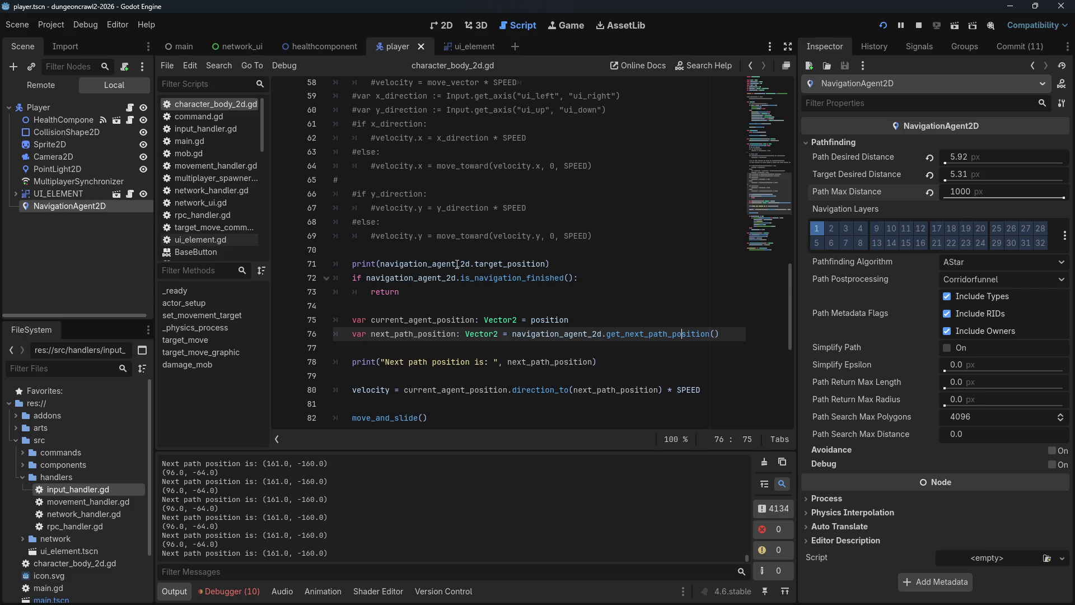
{"action": "mouse_move", "coordinate": [454, 263]}
Step: Change next_path to target on line 80, then stop and rerun the project
{"action": "left_click_drag", "start_coordinate": [574, 390], "coordinate": [618, 392]}
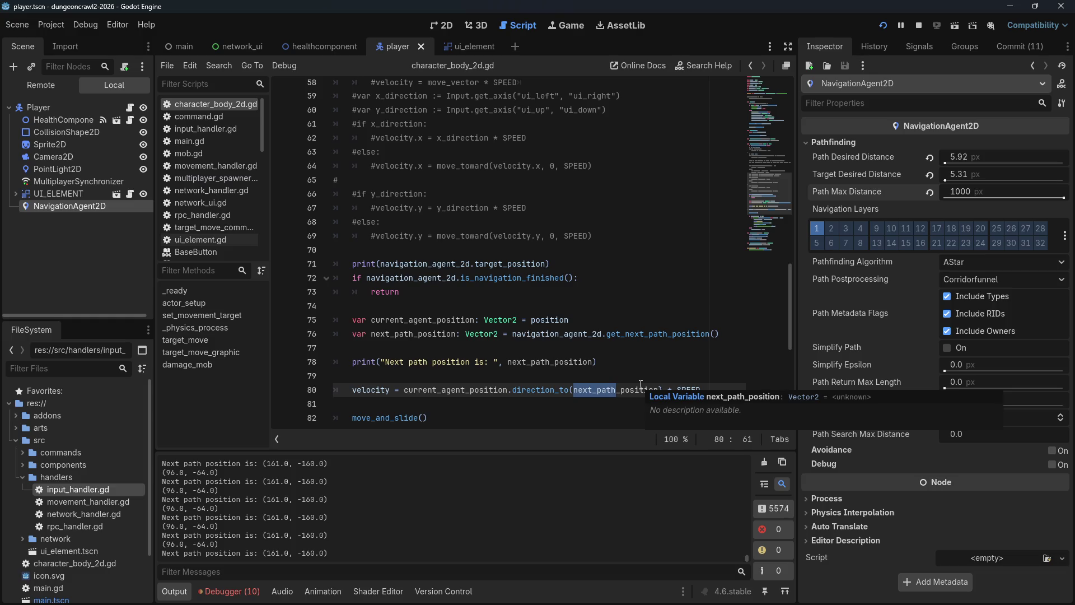
{"action": "type", "text": "target"}
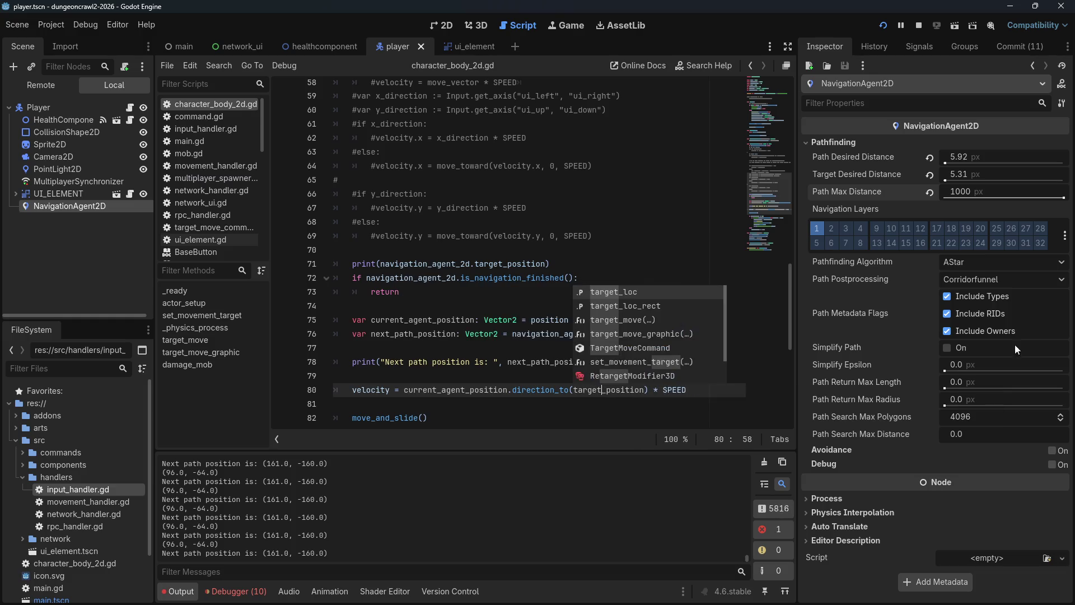
{"action": "left_click", "coordinate": [913, 26]}
{"action": "left_click", "coordinate": [885, 26]}
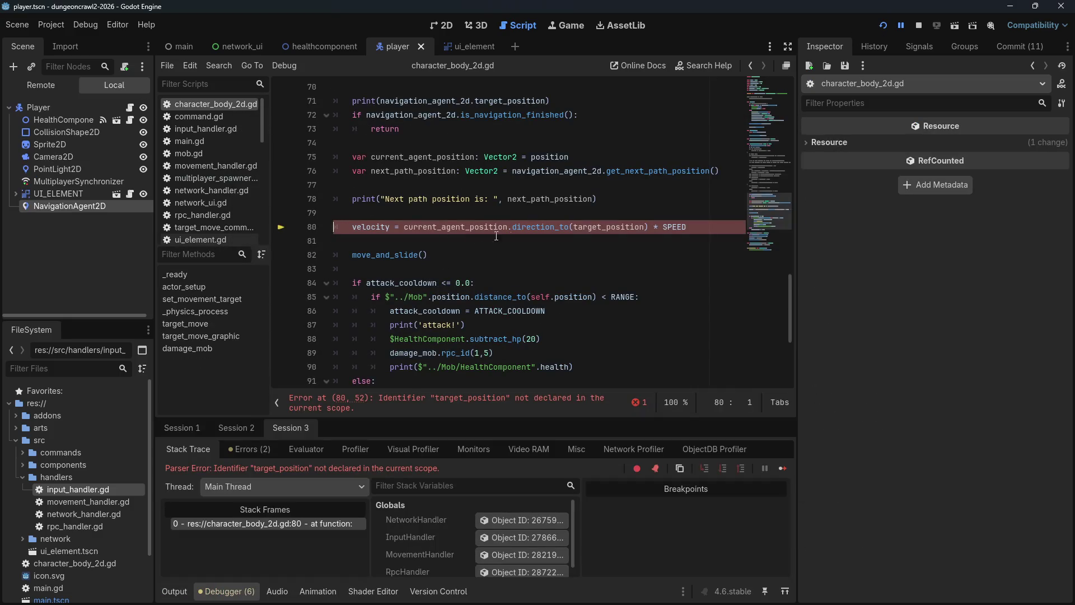
Step: Stop the errored debug session and restore next_path_position on line 80
{"action": "key", "text": "Up"}
{"action": "left_click", "coordinate": [918, 25]}
{"action": "left_click_drag", "start_coordinate": [573, 227], "coordinate": [600, 227]}
{"action": "type", "text": "next_path"}
{"action": "left_click", "coordinate": [594, 184]}
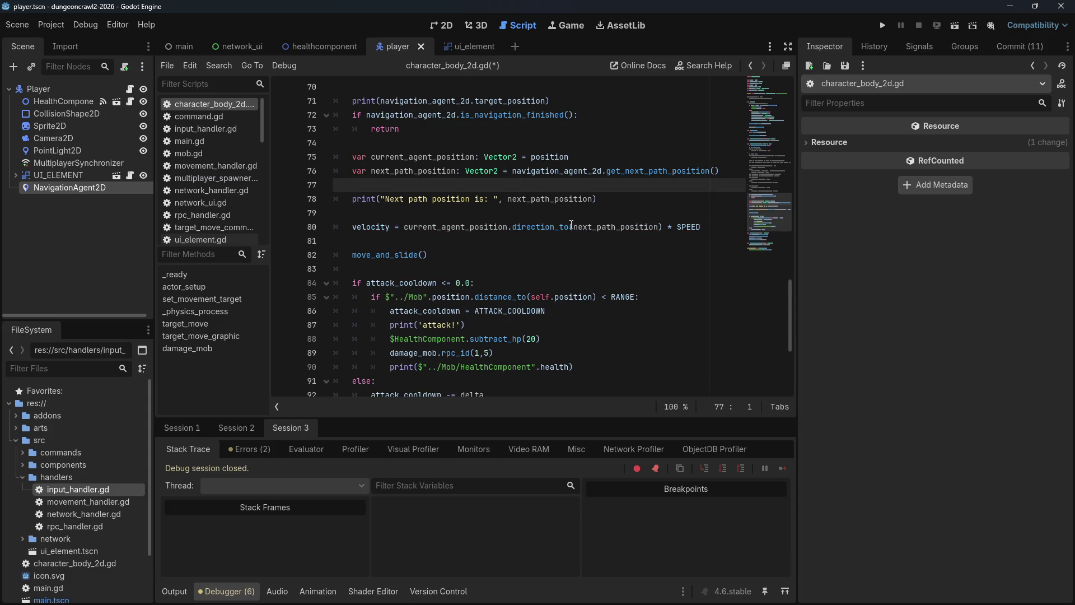
Step: Make direction_to() on line 80 use navigation_agent_2d.target_position, then save
{"action": "left_click", "coordinate": [571, 227]}
{"action": "type", "text": "navigation-agent2"}
{"action": "key", "text": "BackSpace"}
{"action": "key", "text": "BackSpace"}
{"action": "key", "text": "BackSpace"}
{"action": "type", "text": "_agent_2dn"}
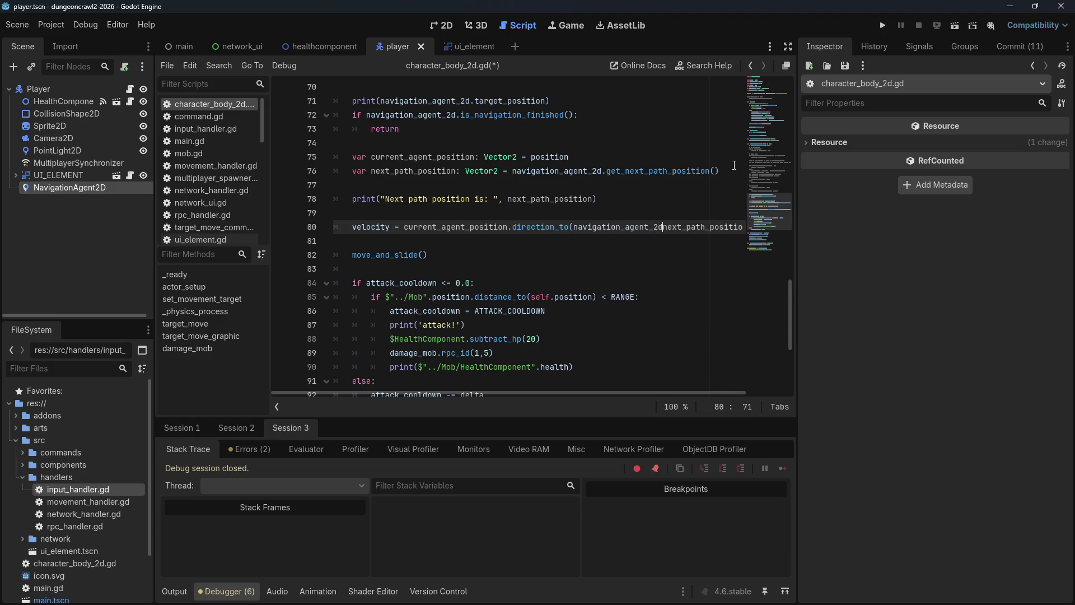
{"action": "type", "text": ".target_positi"}
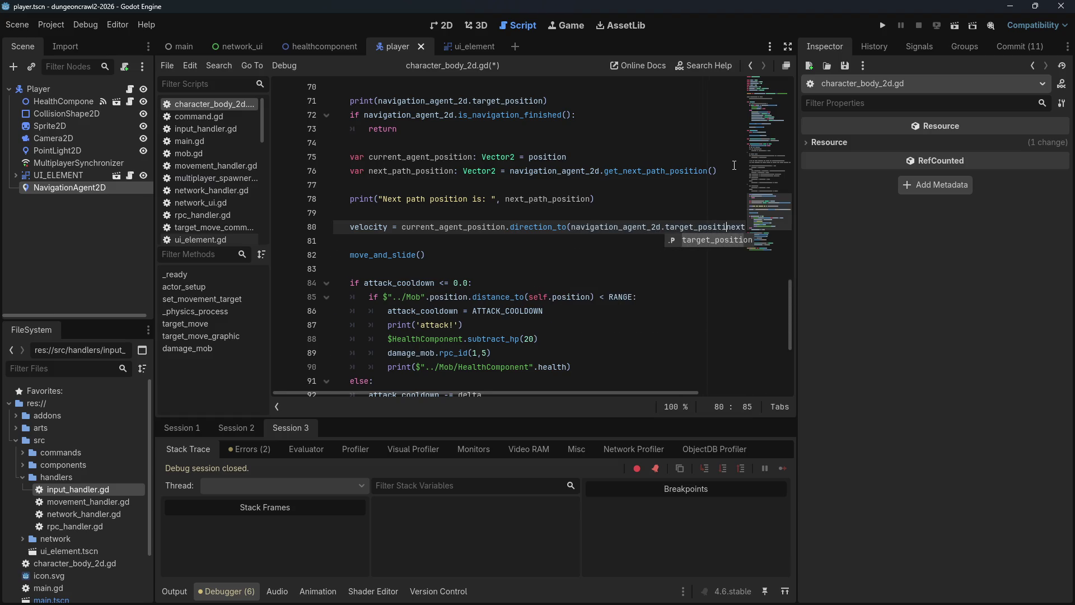
{"action": "key", "text": "Tab"}
{"action": "key", "text": "Delete"}
{"action": "key", "text": "Delete"}
{"action": "key", "text": "Delete"}
{"action": "key", "text": "ctrl+s"}
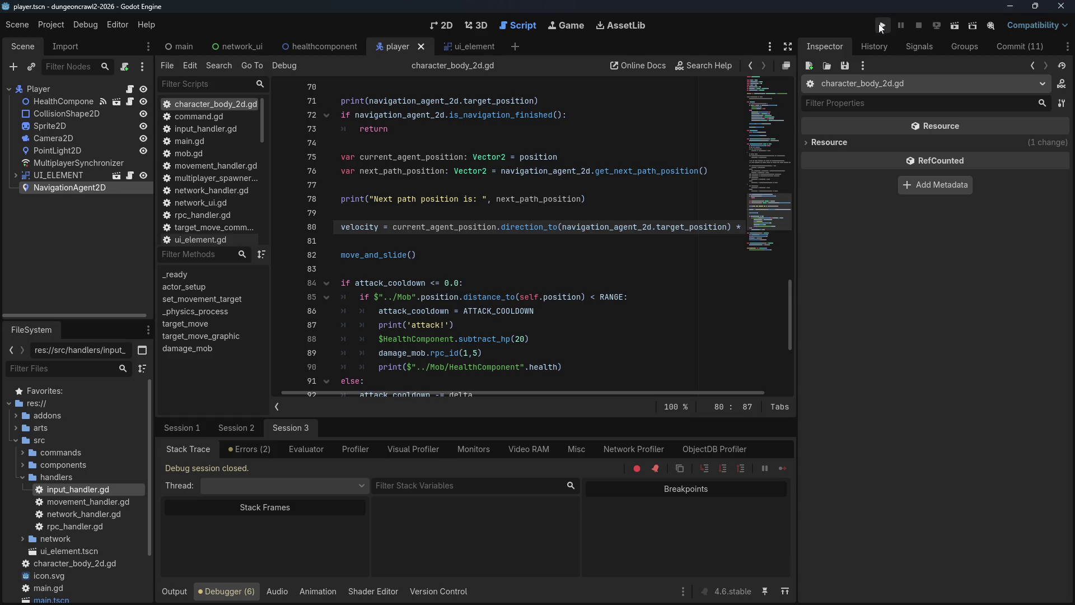
{"action": "left_click", "coordinate": [882, 26]}
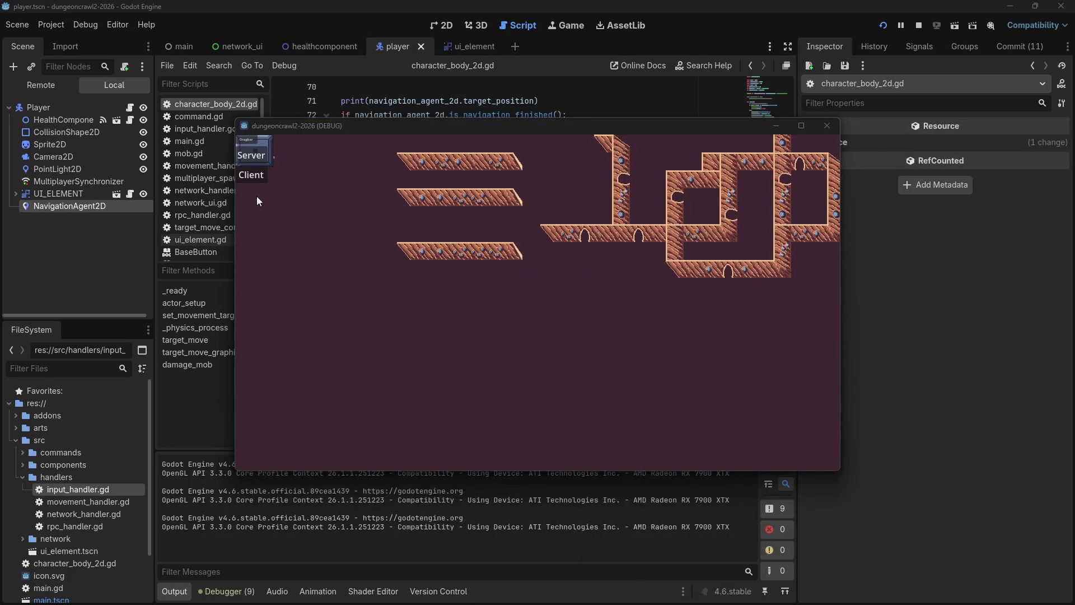
{"action": "left_click", "coordinate": [262, 175]}
{"action": "left_click", "coordinate": [669, 265]}
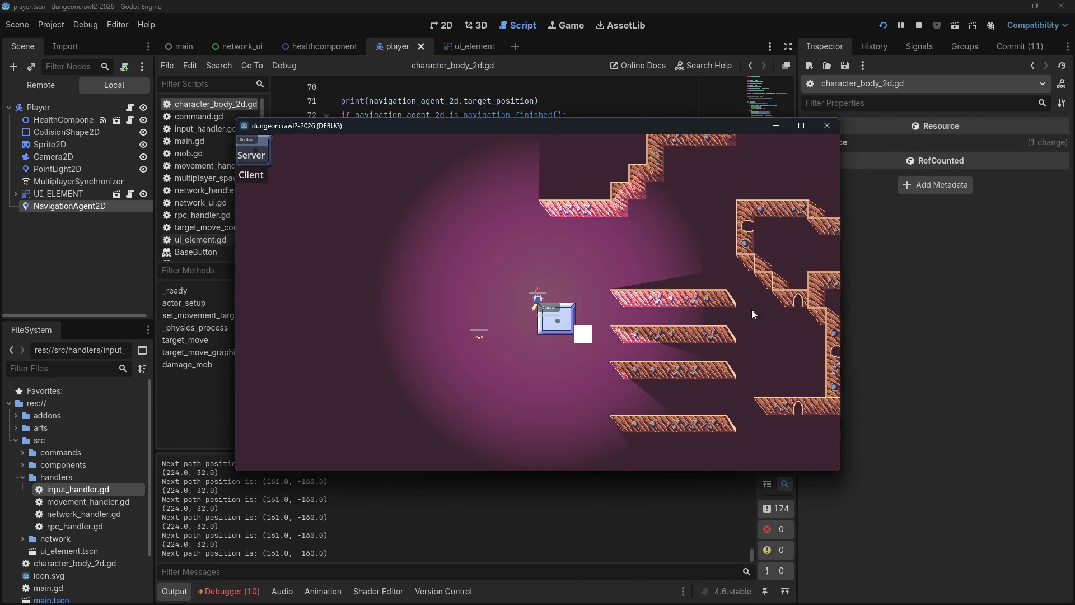
{"action": "left_click", "coordinate": [717, 291]}
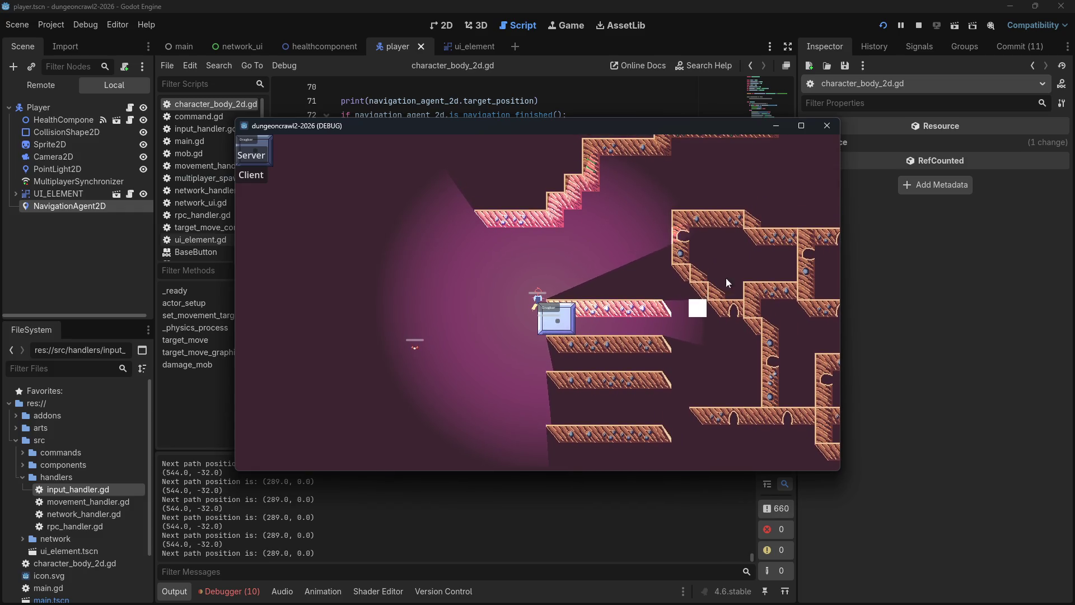
{"action": "left_click", "coordinate": [826, 125]}
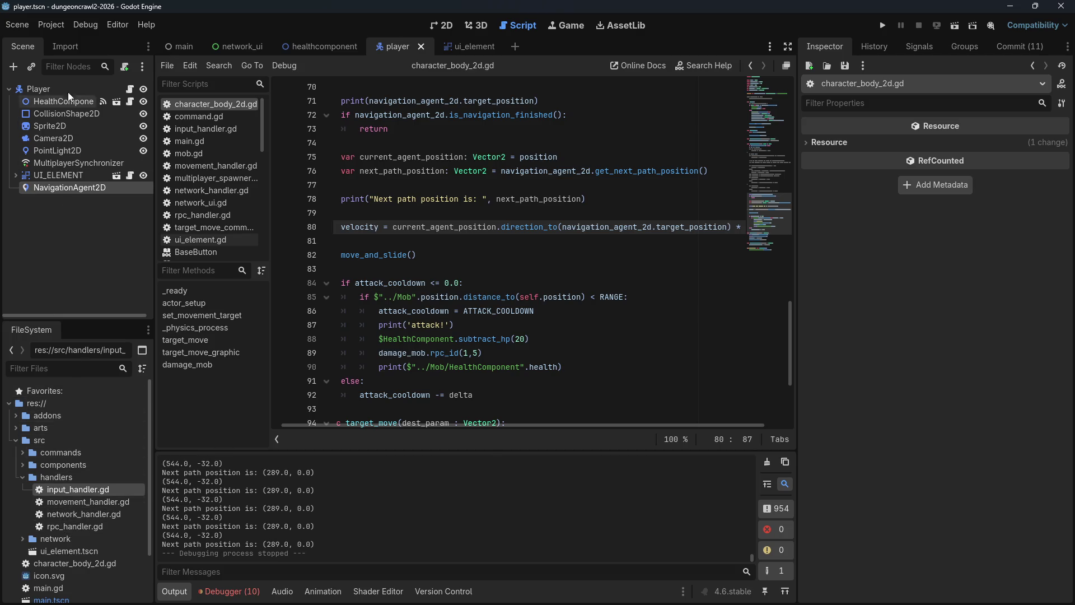
Step: Open the main scene and show the TileSet panel for the WallTiles layer
{"action": "left_click", "coordinate": [64, 114]}
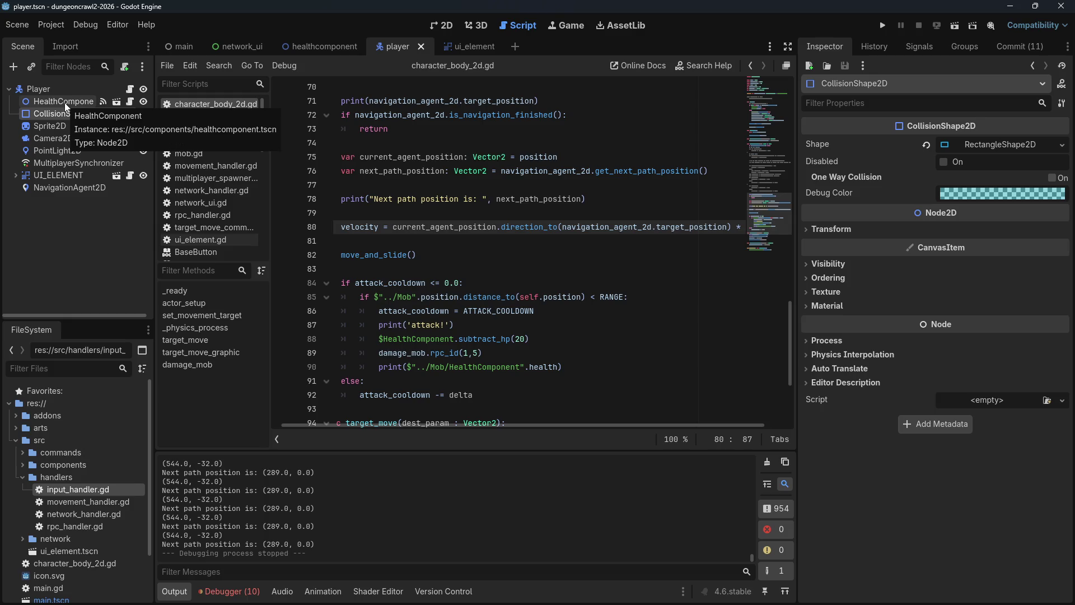
{"action": "left_click", "coordinate": [441, 25]}
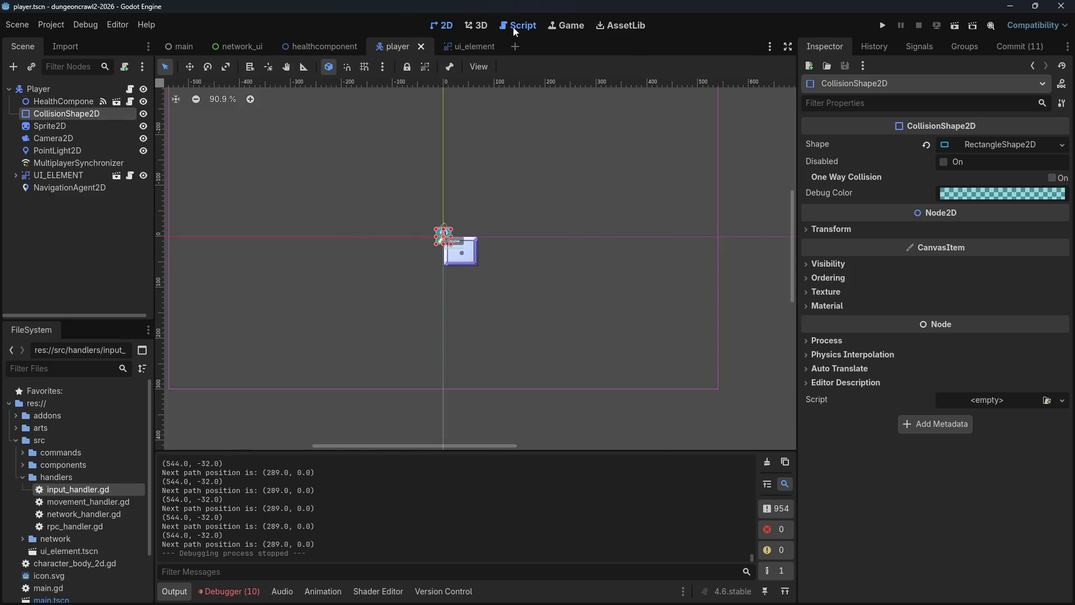
{"action": "left_click", "coordinate": [513, 27]}
{"action": "left_click", "coordinate": [177, 47]}
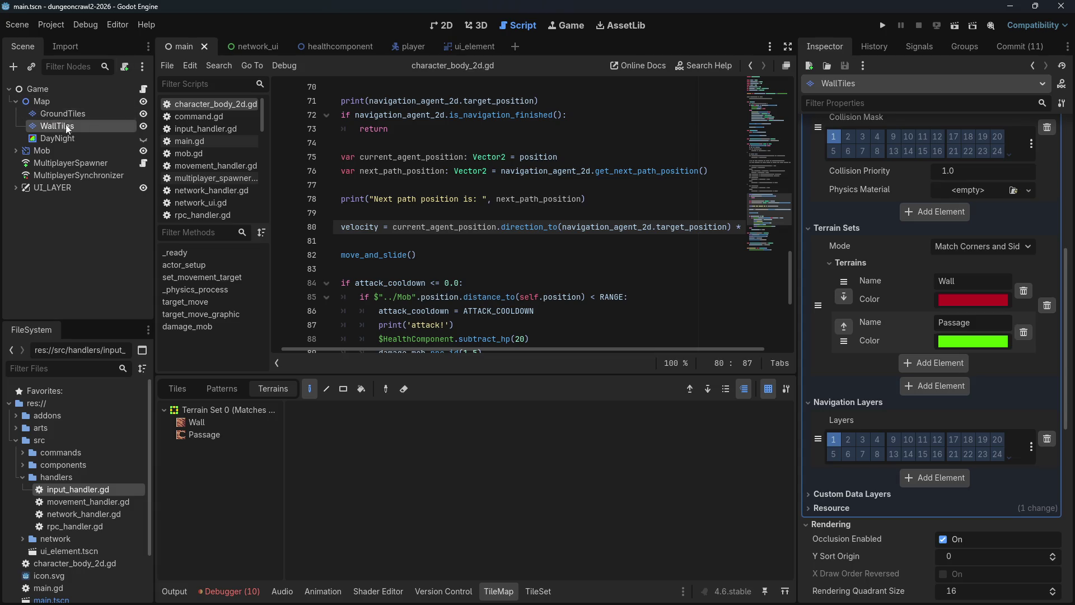
{"action": "left_click", "coordinate": [531, 592]}
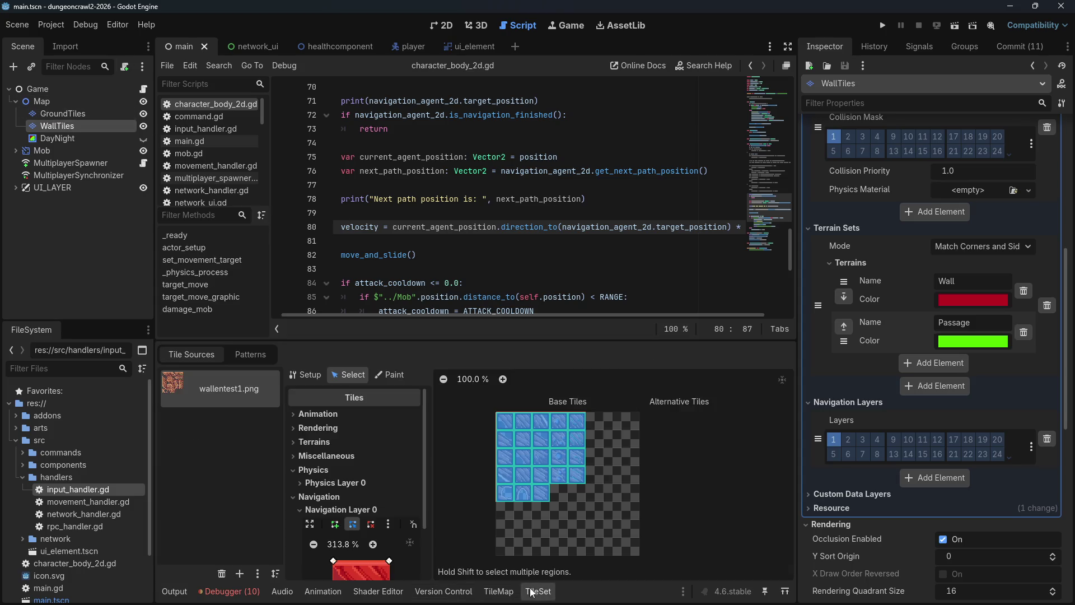
Step: Remove the navigation polygon from all wall tiles in the atlas
{"action": "scroll", "coordinate": [315, 552], "scroll_direction": "down", "scroll_amount": 3}
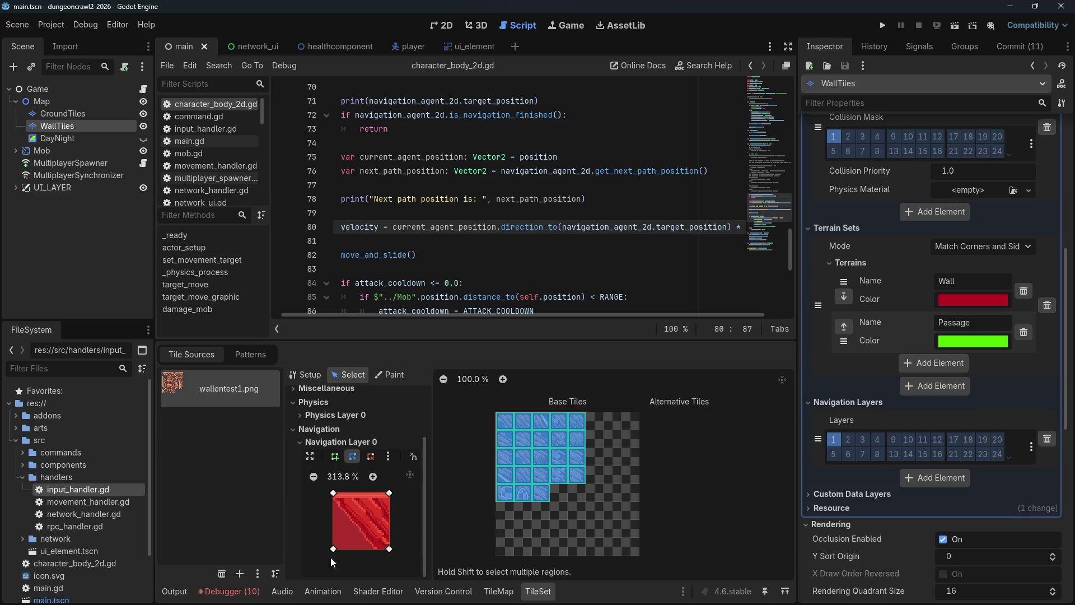
{"action": "left_click", "coordinate": [506, 415]}
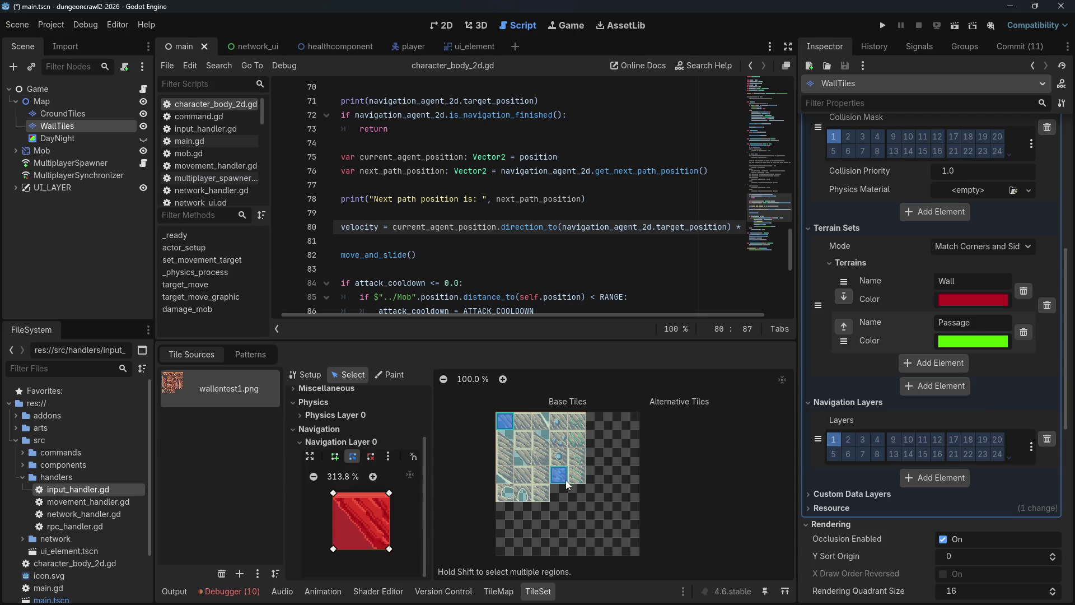
{"action": "left_click_drag", "start_coordinate": [506, 421], "coordinate": [579, 502]}
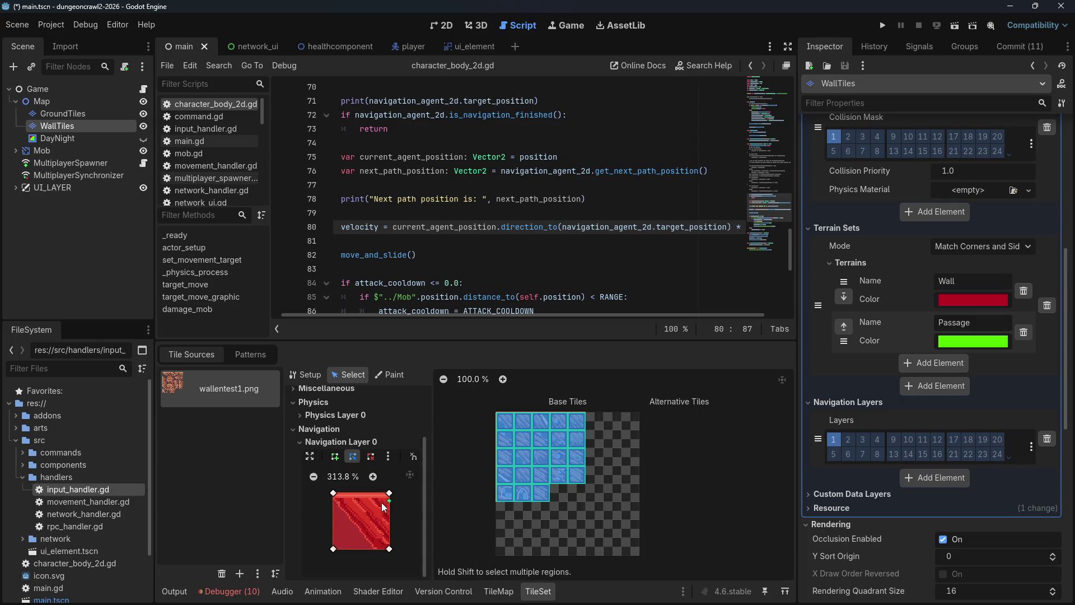
{"action": "left_click", "coordinate": [370, 460]}
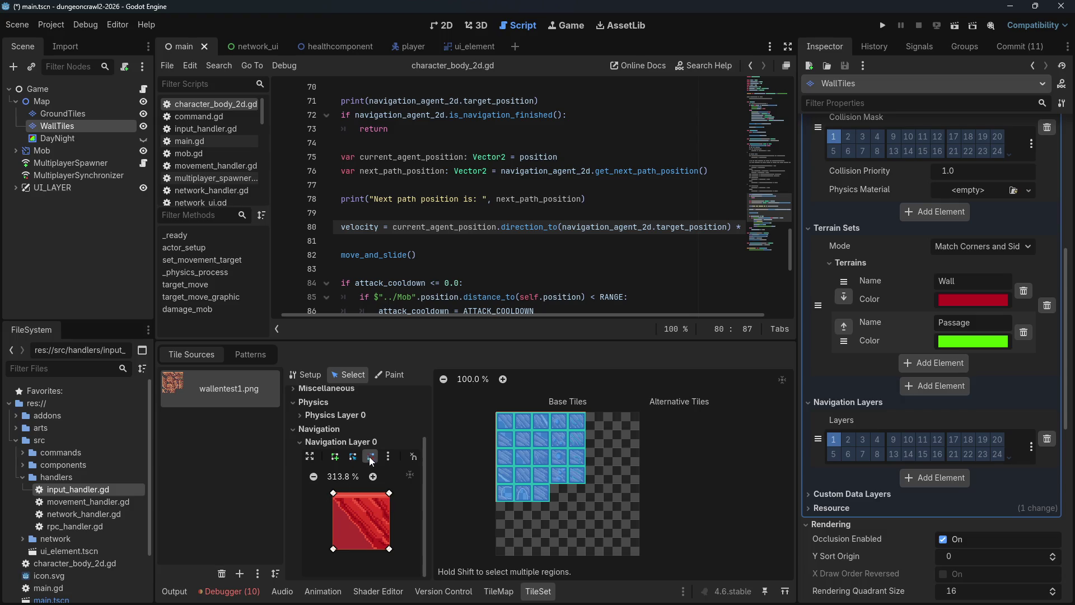
{"action": "left_click", "coordinate": [333, 495]}
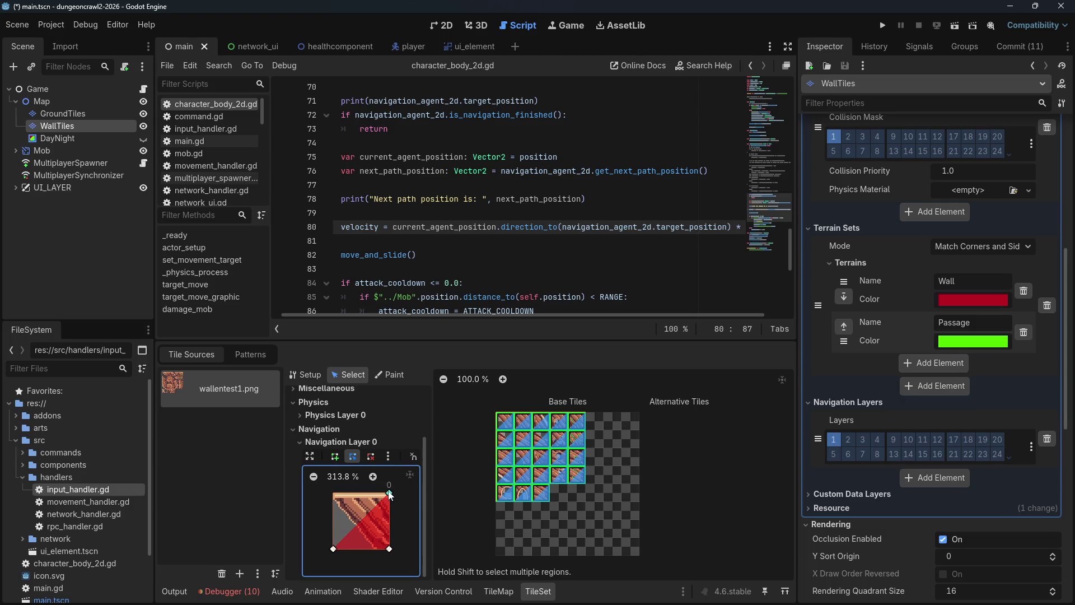
{"action": "left_click", "coordinate": [390, 494]}
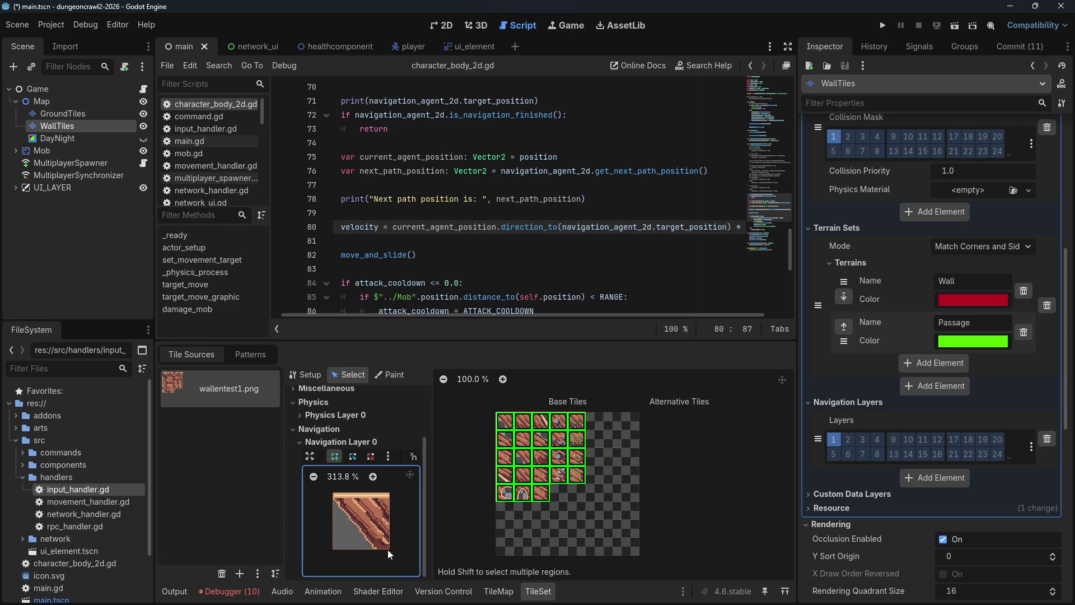
Step: Select GroundTiles and open its dirt atlas in the TileSet editor
{"action": "left_click", "coordinate": [49, 112]}
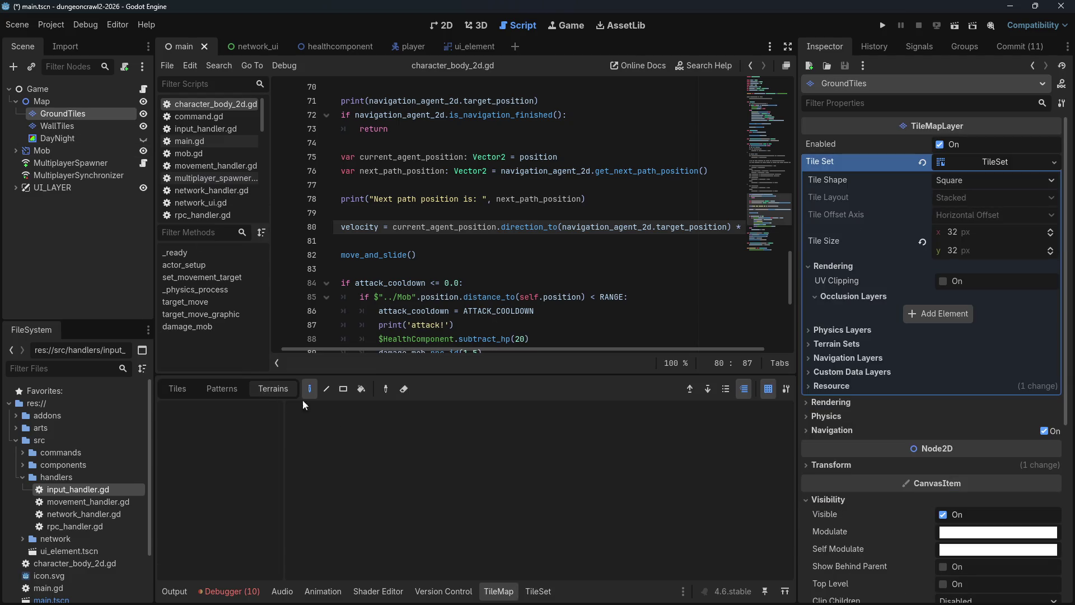
{"action": "left_click", "coordinate": [178, 390]}
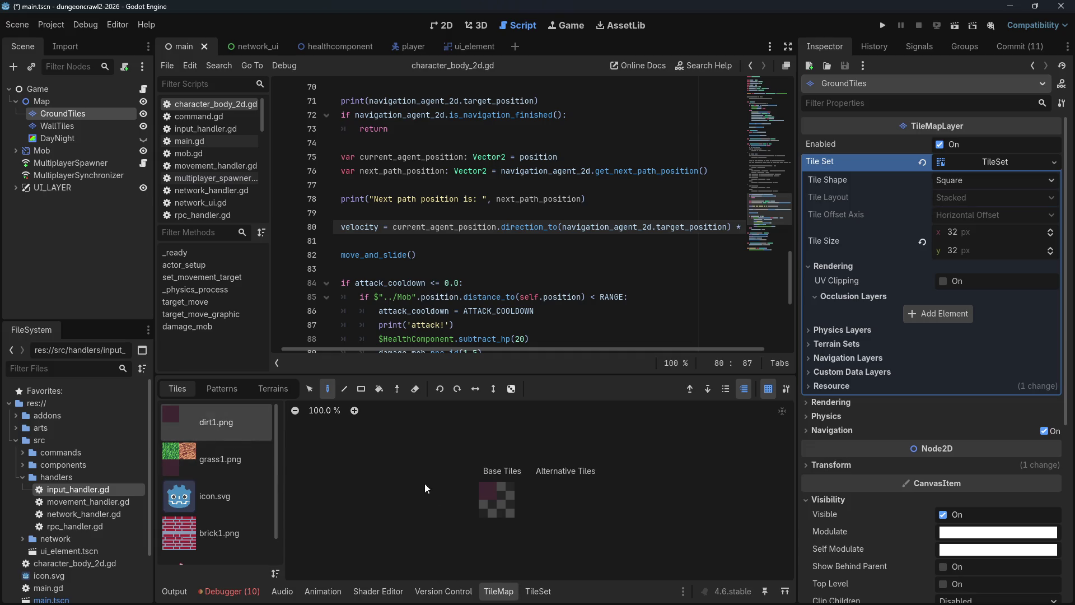
{"action": "left_click", "coordinate": [538, 591]}
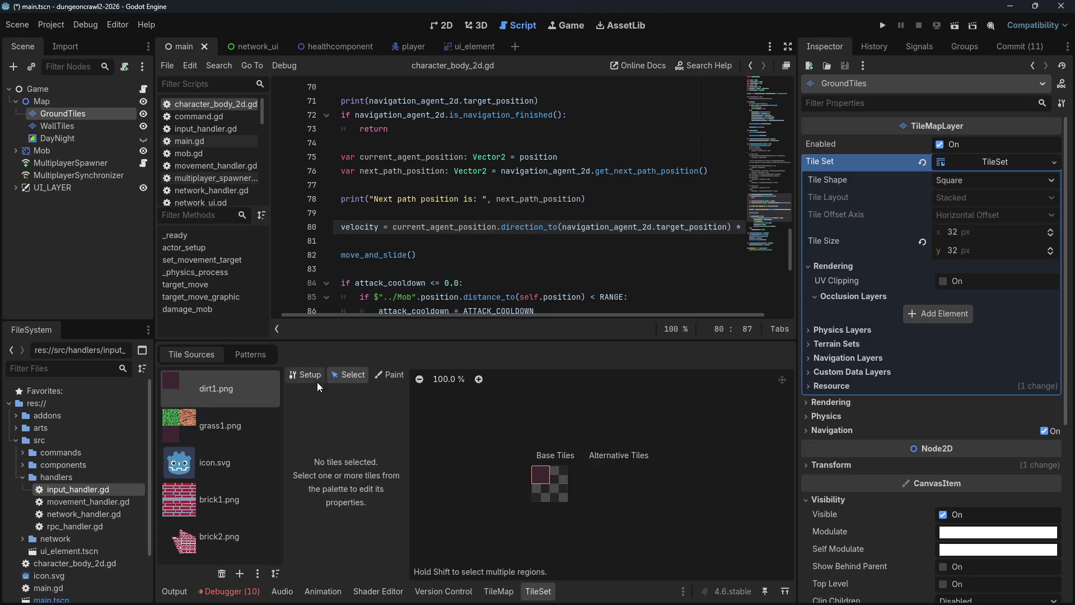
{"action": "left_click", "coordinate": [305, 373]}
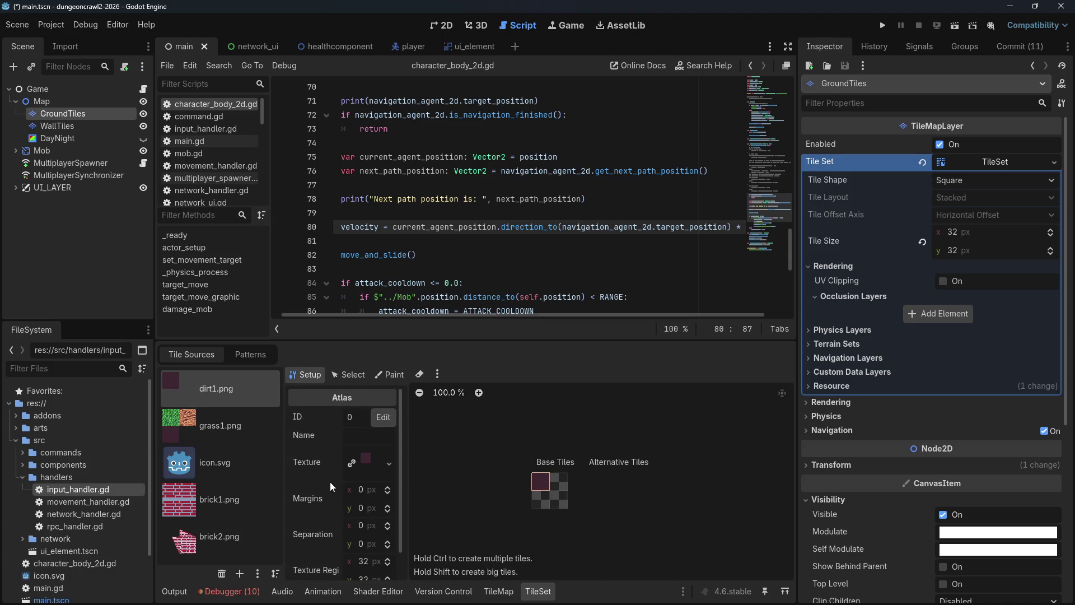
{"action": "scroll", "coordinate": [333, 482], "scroll_direction": "down", "scroll_amount": 1}
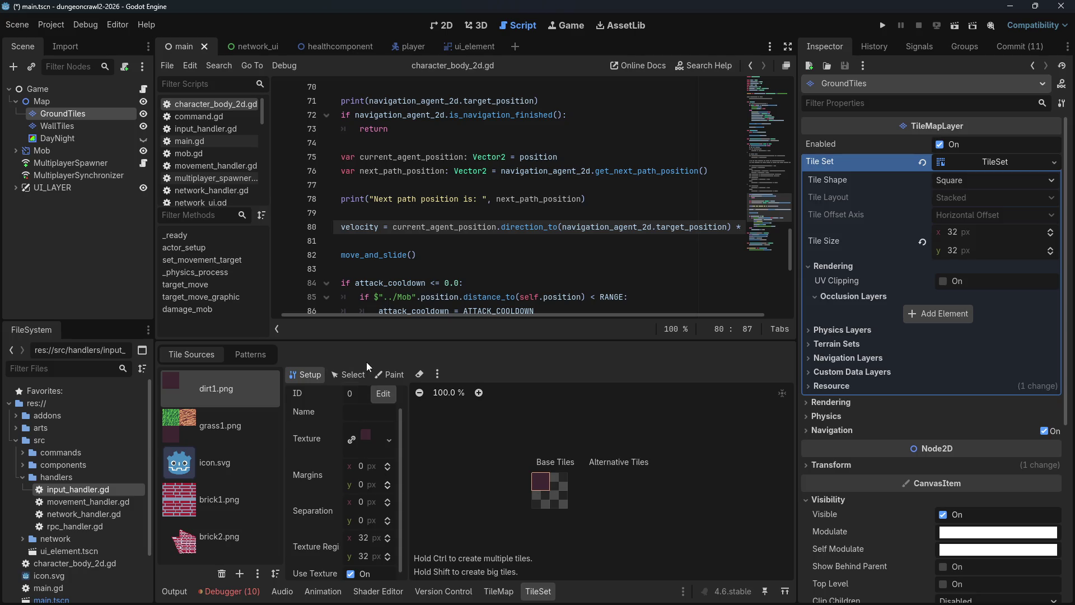
{"action": "left_click", "coordinate": [348, 374]}
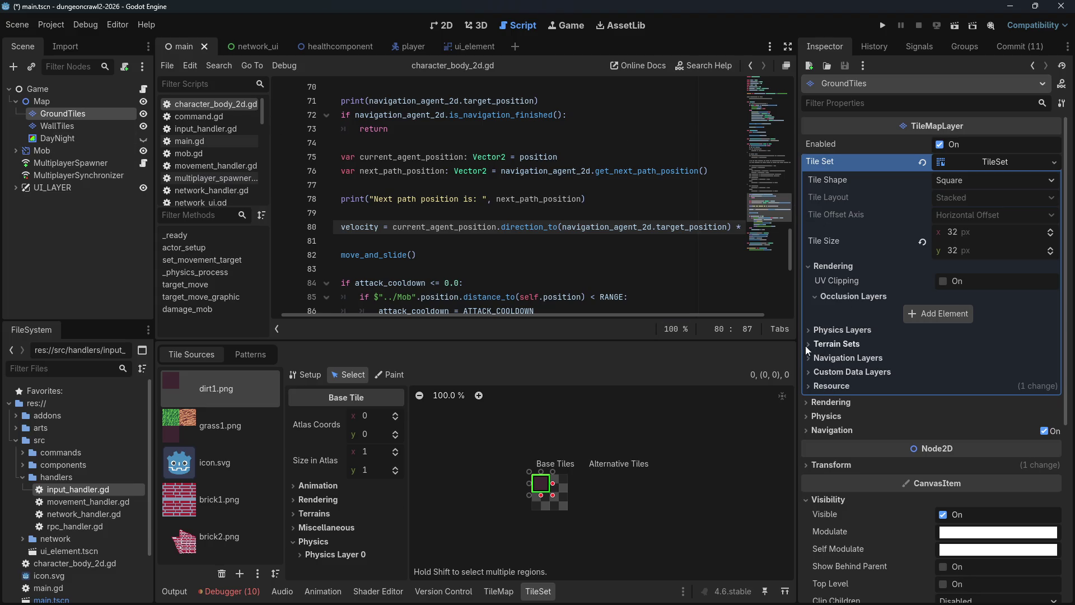
Step: Add Navigation Layer 0 to the ground tile set
{"action": "left_click", "coordinate": [840, 358]}
{"action": "left_click", "coordinate": [933, 377]}
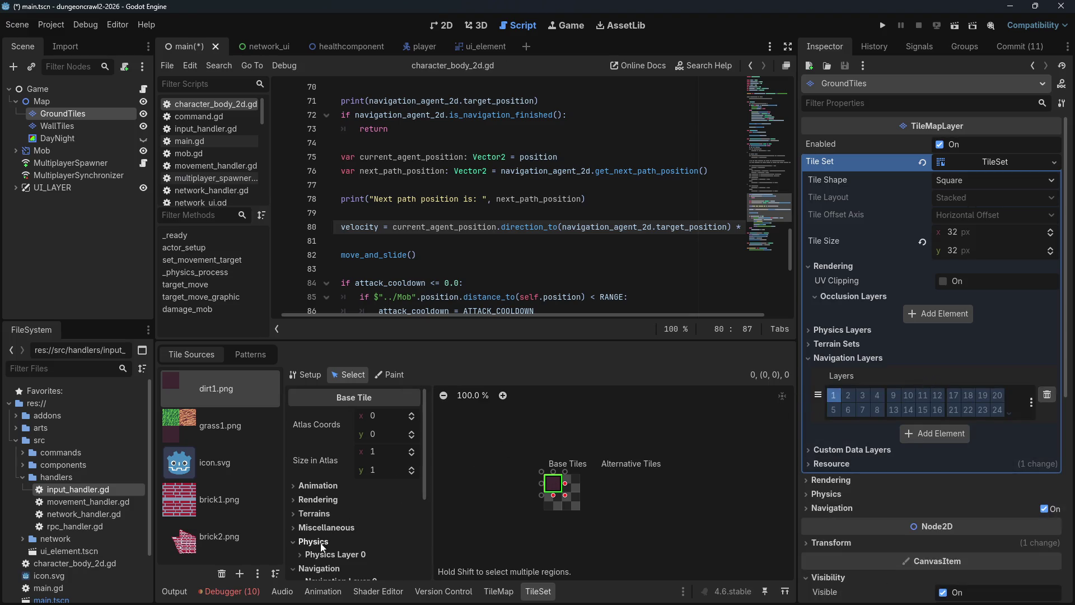
{"action": "left_click", "coordinate": [288, 574]}
{"action": "left_click", "coordinate": [288, 574]}
{"action": "scroll", "coordinate": [358, 504], "scroll_direction": "down", "scroll_amount": 3}
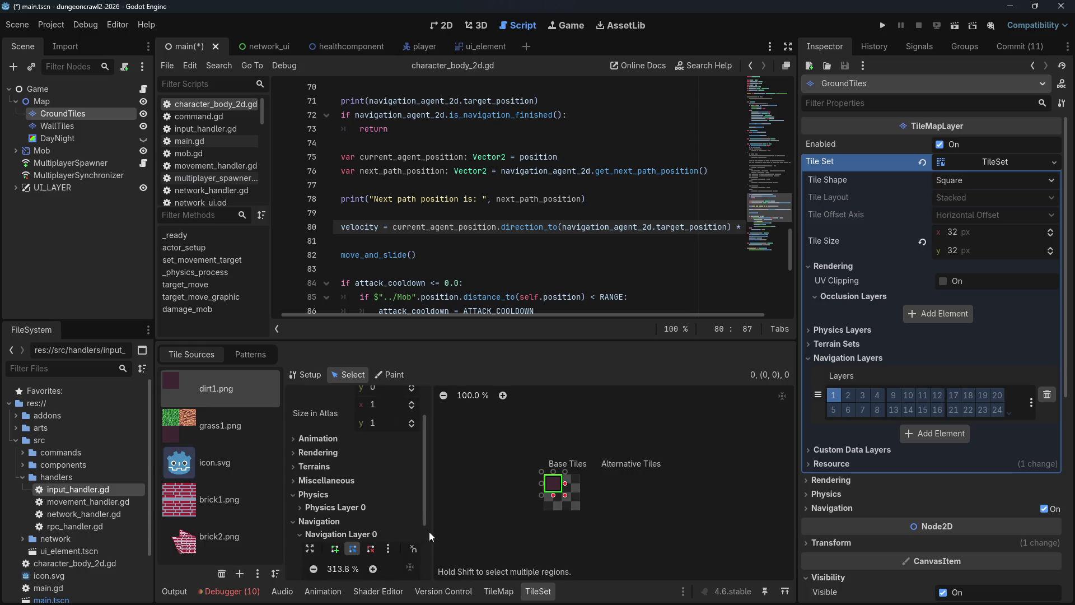
Step: Draw a full-square navigation polygon on dirt1, then select navigation_agent_2d.target_position on line 80
{"action": "left_click", "coordinate": [335, 456]}
{"action": "left_click", "coordinate": [333, 492]}
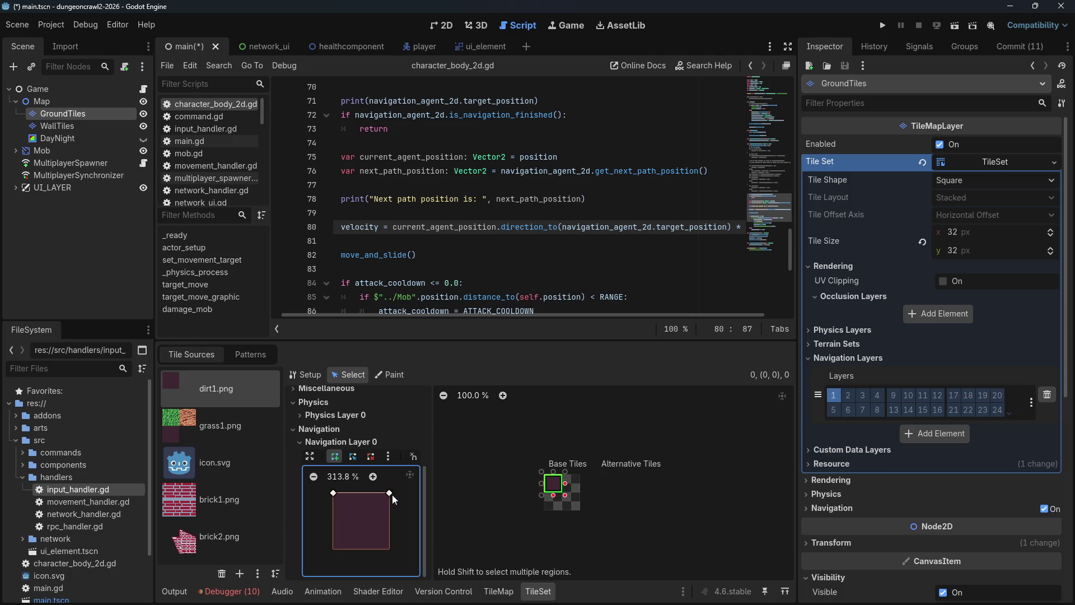
{"action": "left_click", "coordinate": [333, 493]}
{"action": "left_click", "coordinate": [592, 159]}
{"action": "left_click", "coordinate": [579, 226]}
{"action": "mouse_move", "coordinate": [574, 227]}
{"action": "left_mouse_down"}
{"action": "mouse_move", "coordinate": [745, 228]}
{"action": "mouse_move", "coordinate": [704, 233]}
{"action": "left_mouse_up"}
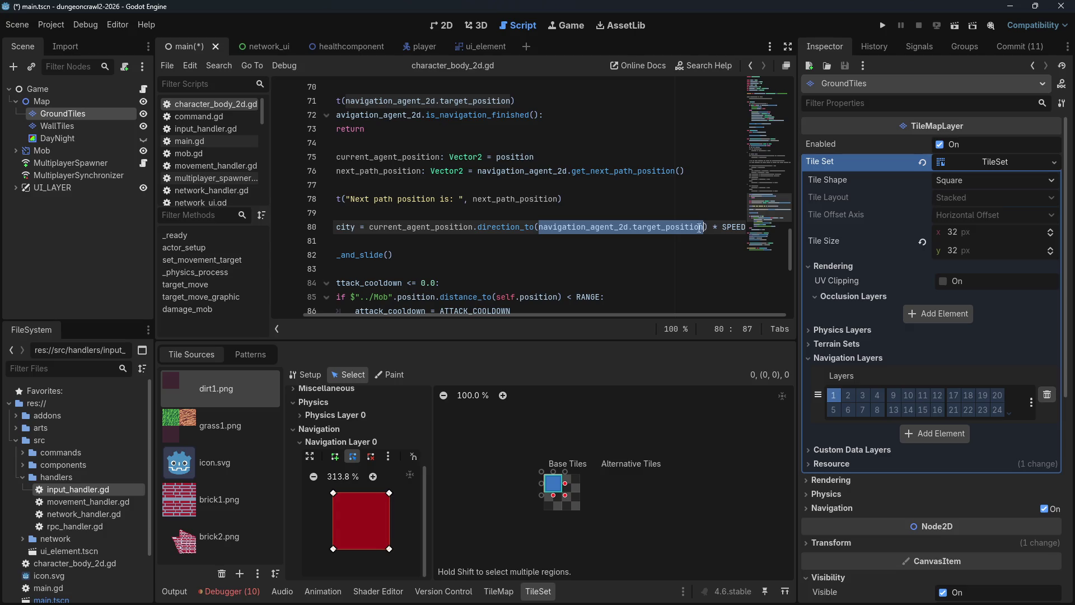
Step: Restore next_path_position on line 80, save, and run the game
{"action": "type", "text": "next_path_position"}
{"action": "key", "text": "ctrl+s"}
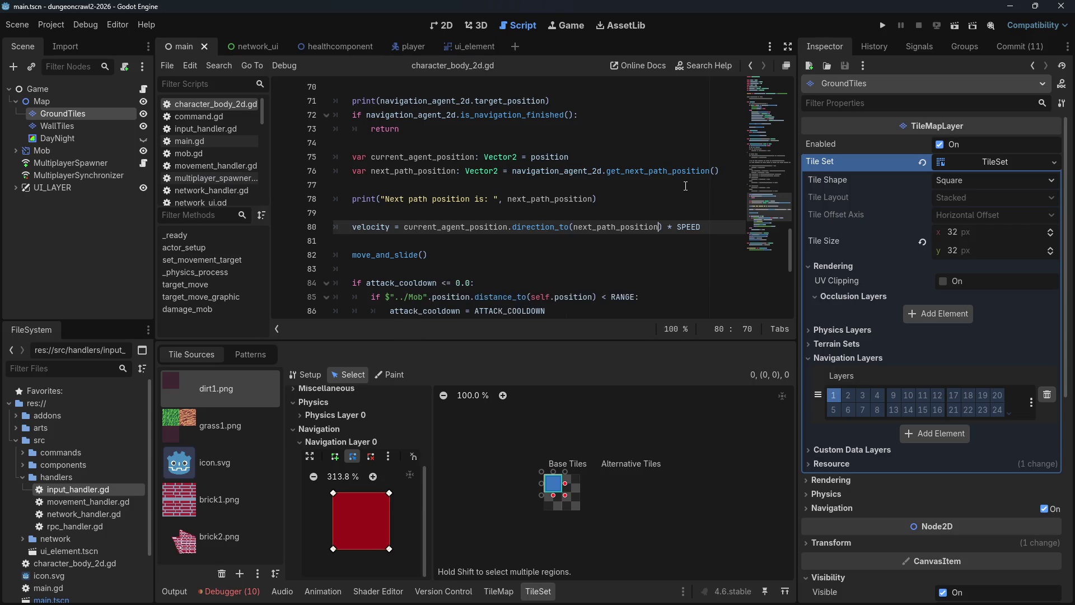
{"action": "left_click", "coordinate": [877, 28]}
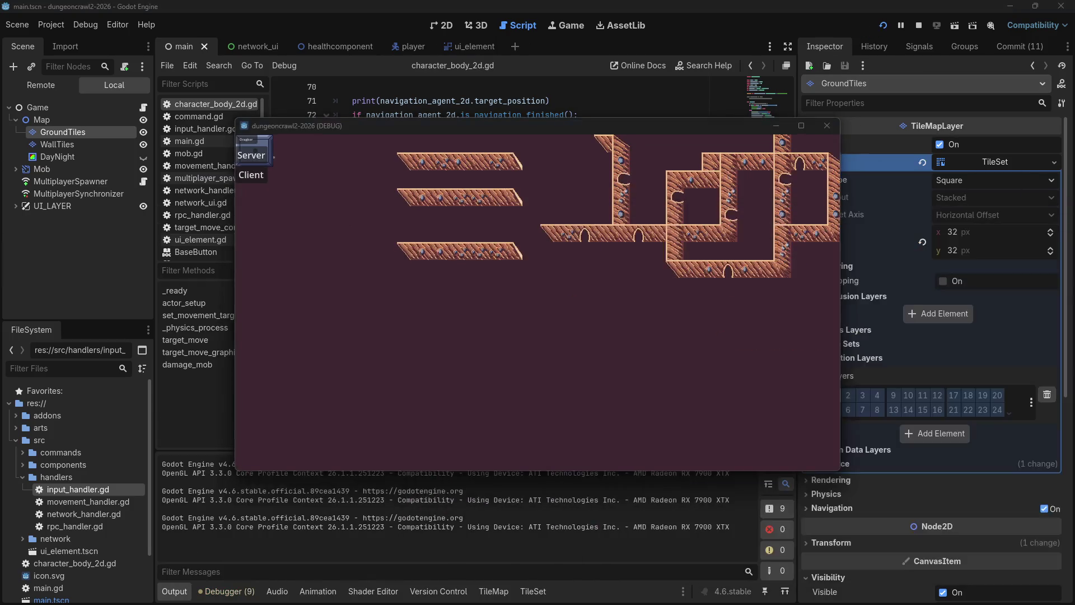
Step: Join as client, click many targets around the walls, then close the game window
{"action": "left_click", "coordinate": [259, 178]}
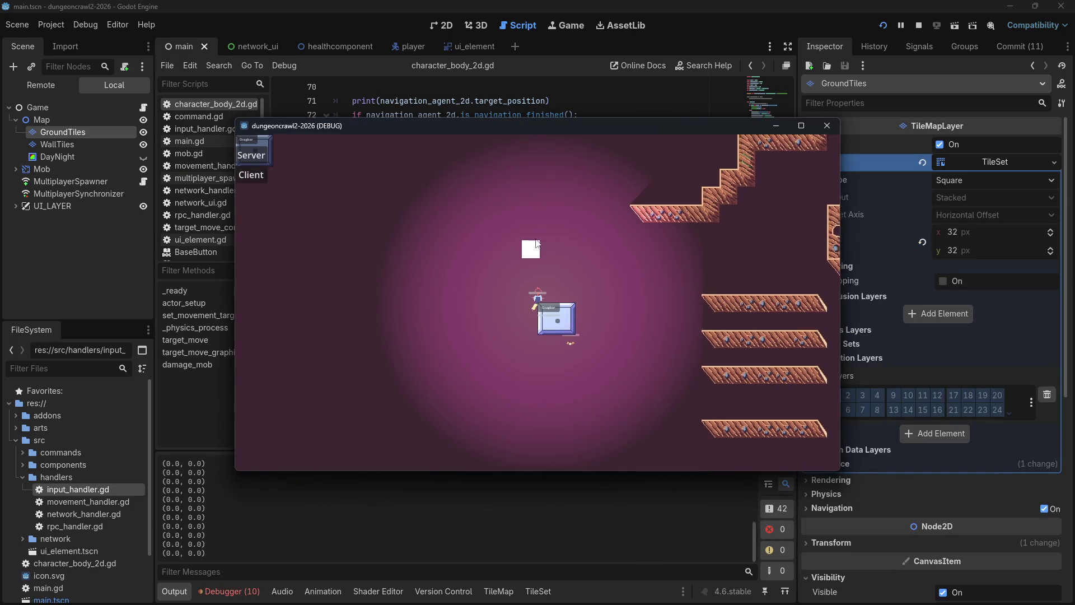
{"action": "left_click", "coordinate": [647, 300]}
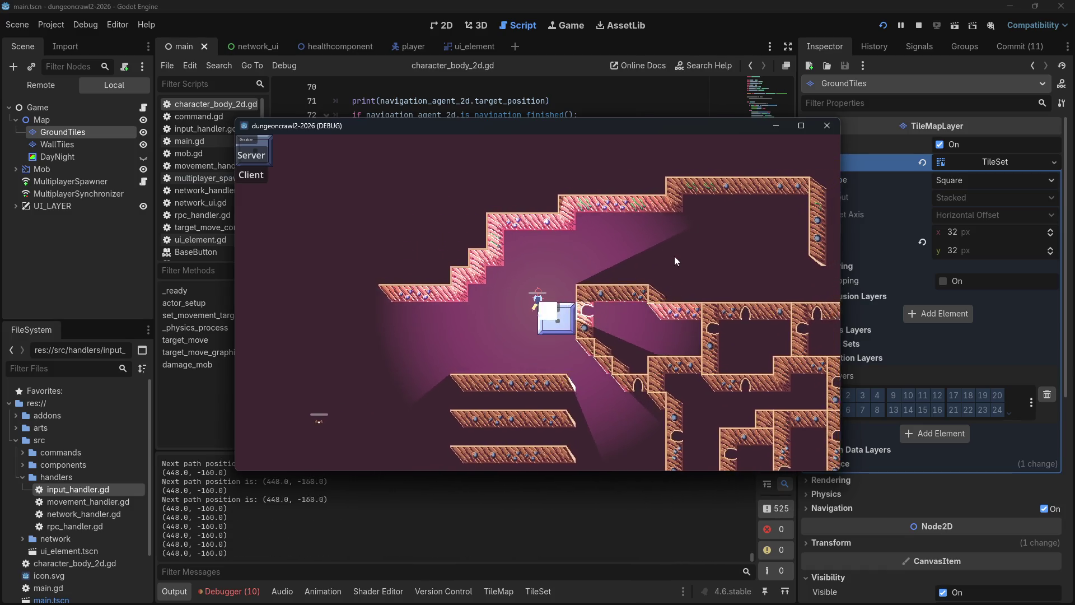
{"action": "left_click", "coordinate": [673, 256]}
{"action": "left_click", "coordinate": [596, 251]}
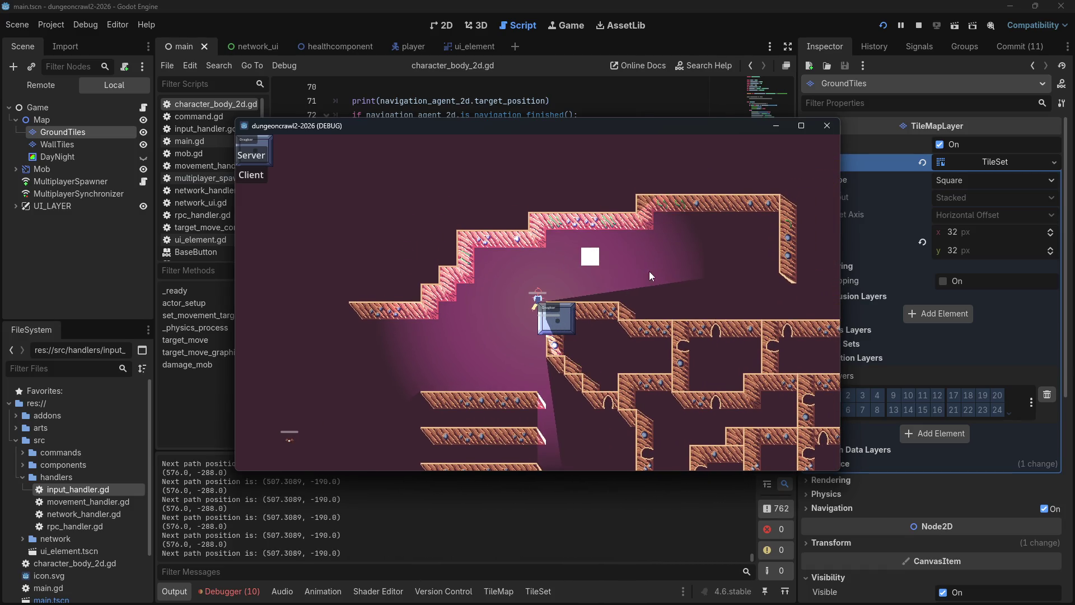
{"action": "left_click", "coordinate": [624, 373]}
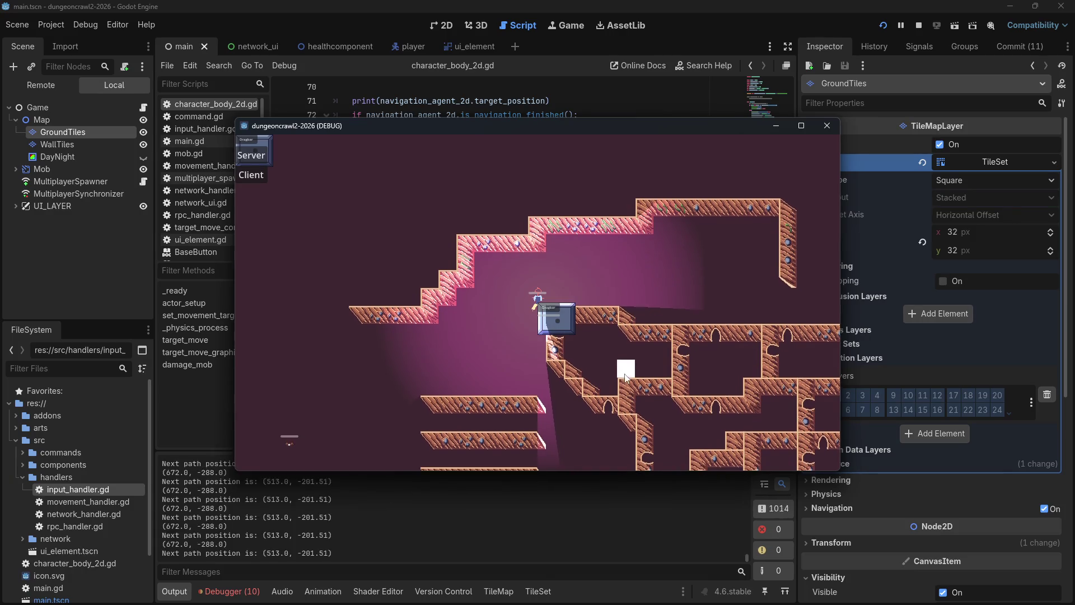
{"action": "left_click", "coordinate": [613, 358]}
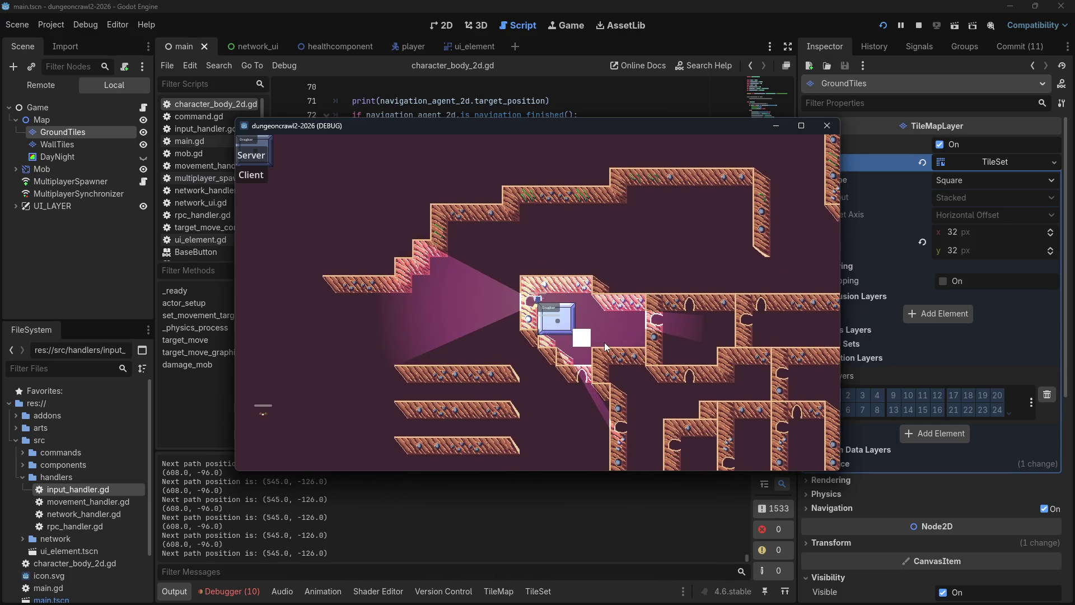
{"action": "left_click", "coordinate": [647, 305]}
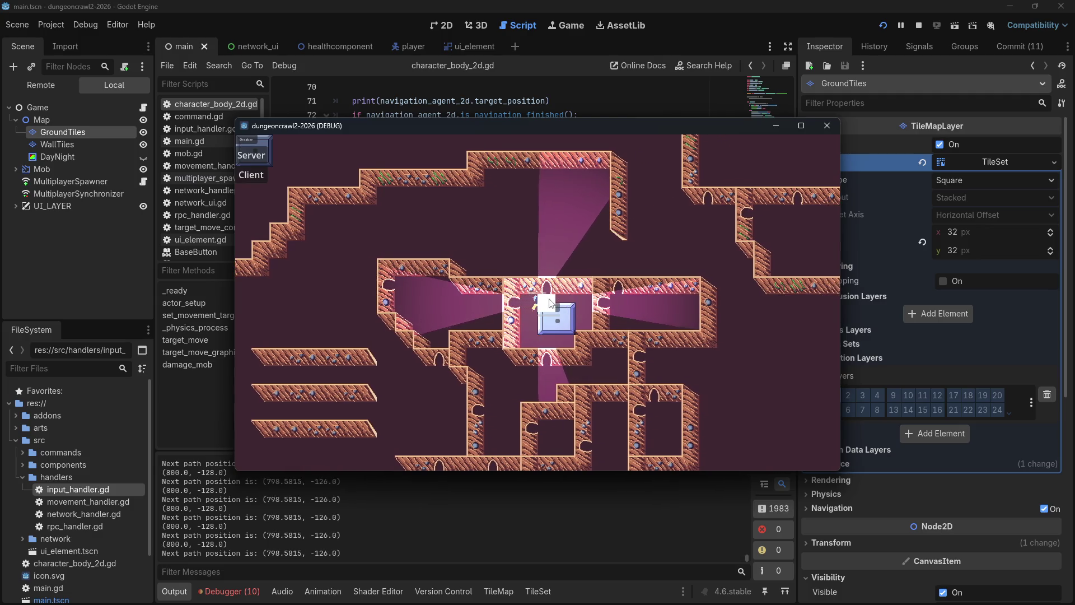
{"action": "left_click", "coordinate": [556, 268]}
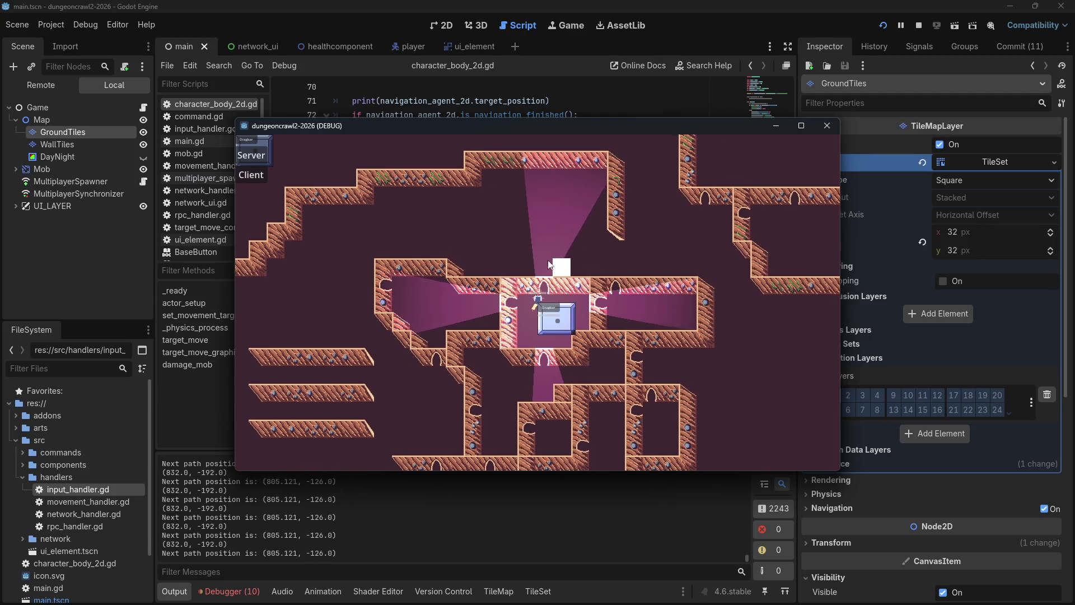
{"action": "left_click_drag", "start_coordinate": [514, 215], "coordinate": [405, 301]}
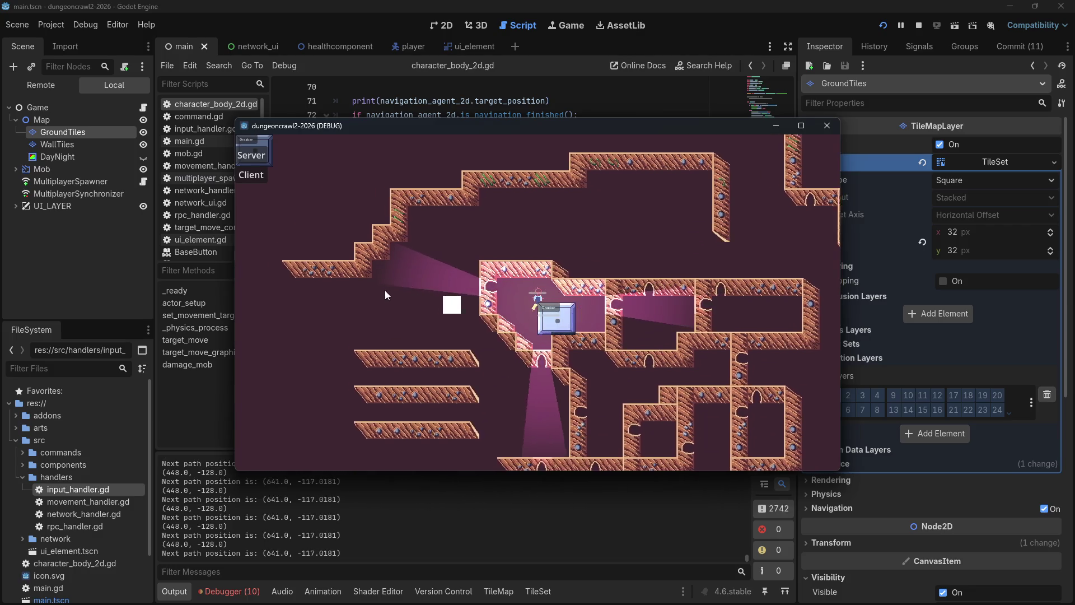
{"action": "left_click", "coordinate": [419, 274]}
{"action": "left_click", "coordinate": [477, 247]}
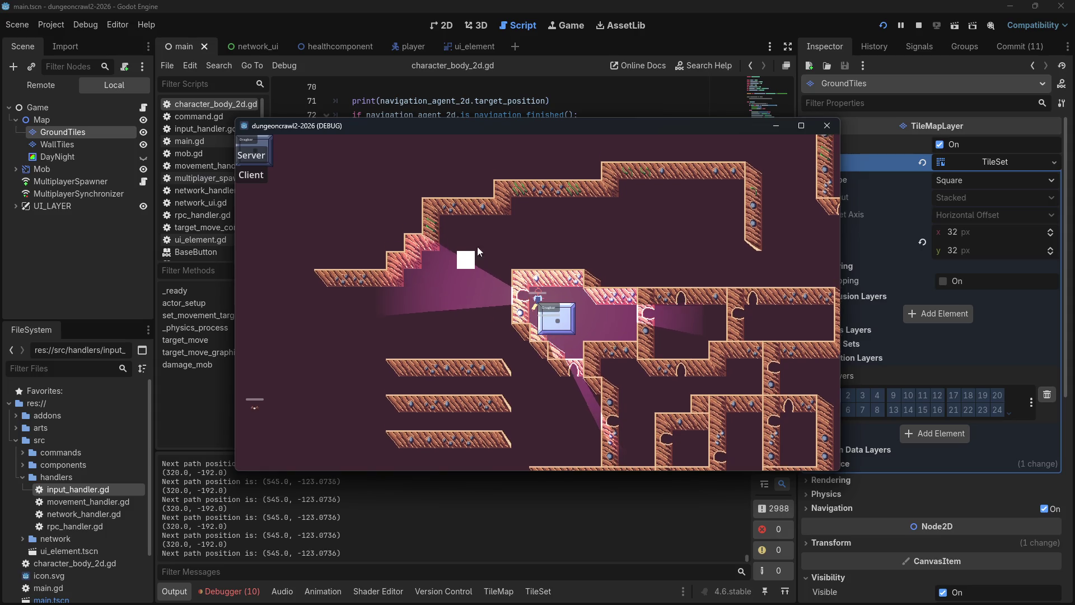
{"action": "left_click", "coordinate": [438, 341]}
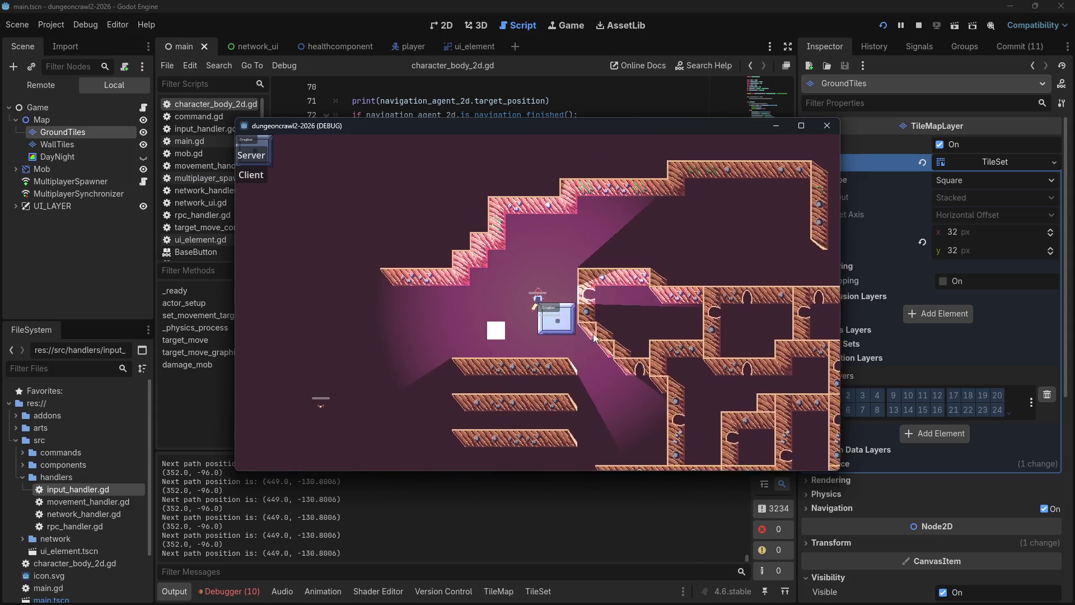
{"action": "left_click", "coordinate": [548, 309]}
{"action": "left_click", "coordinate": [640, 285]}
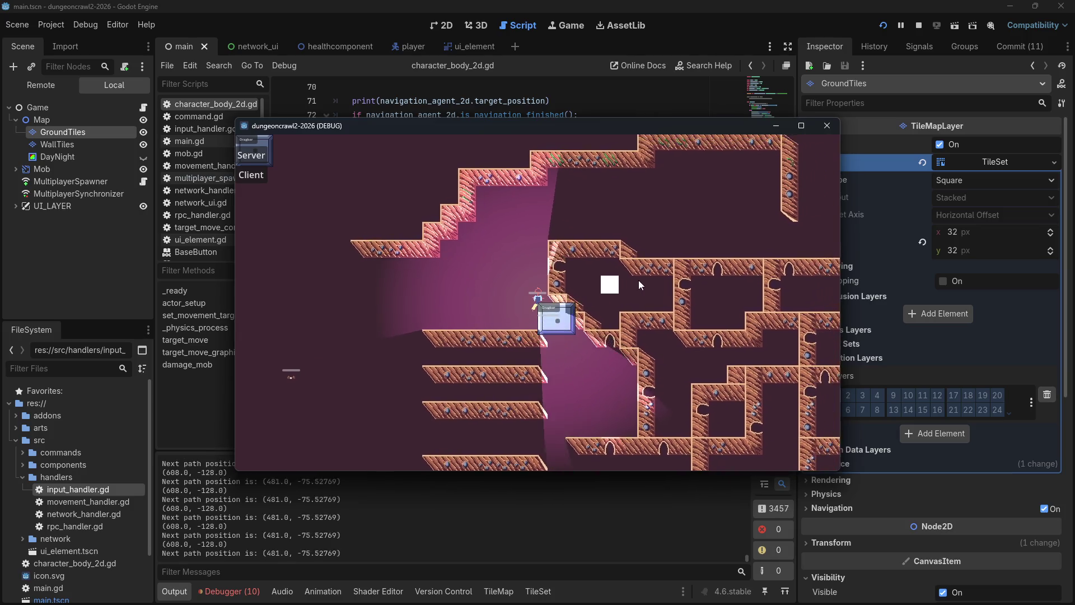
{"action": "left_click", "coordinate": [485, 327]}
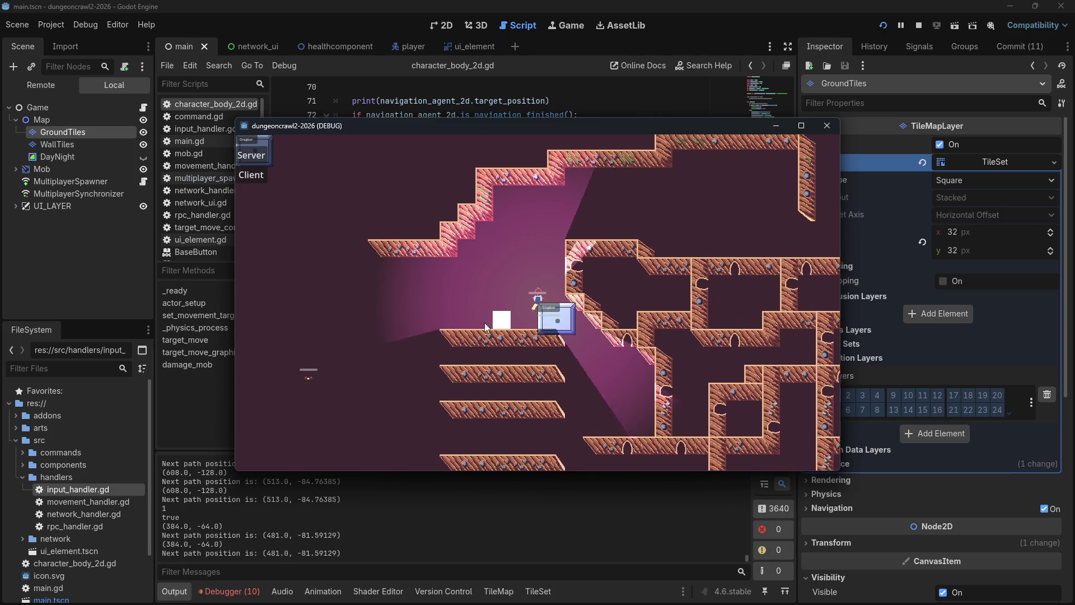
{"action": "left_click", "coordinate": [658, 271]}
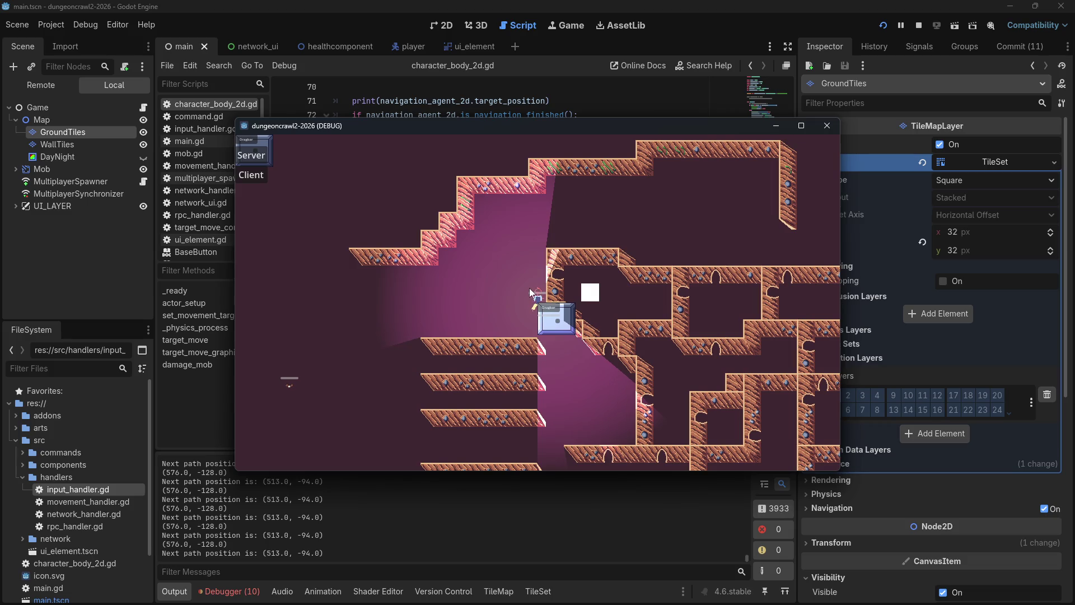
{"action": "left_click", "coordinate": [412, 309]}
{"action": "left_click", "coordinate": [361, 344]}
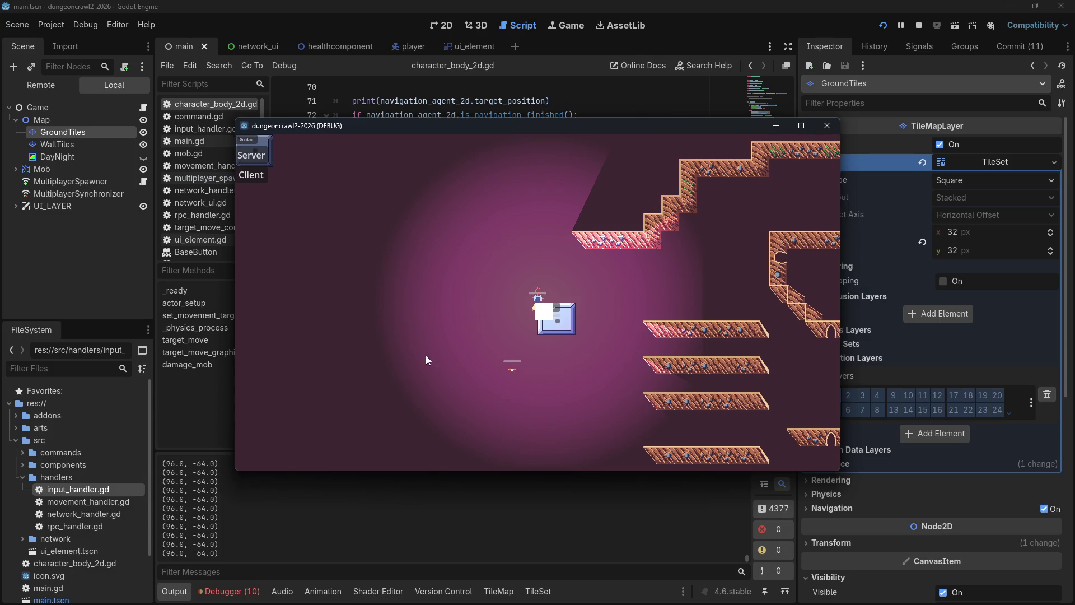
{"action": "left_click", "coordinate": [807, 273]}
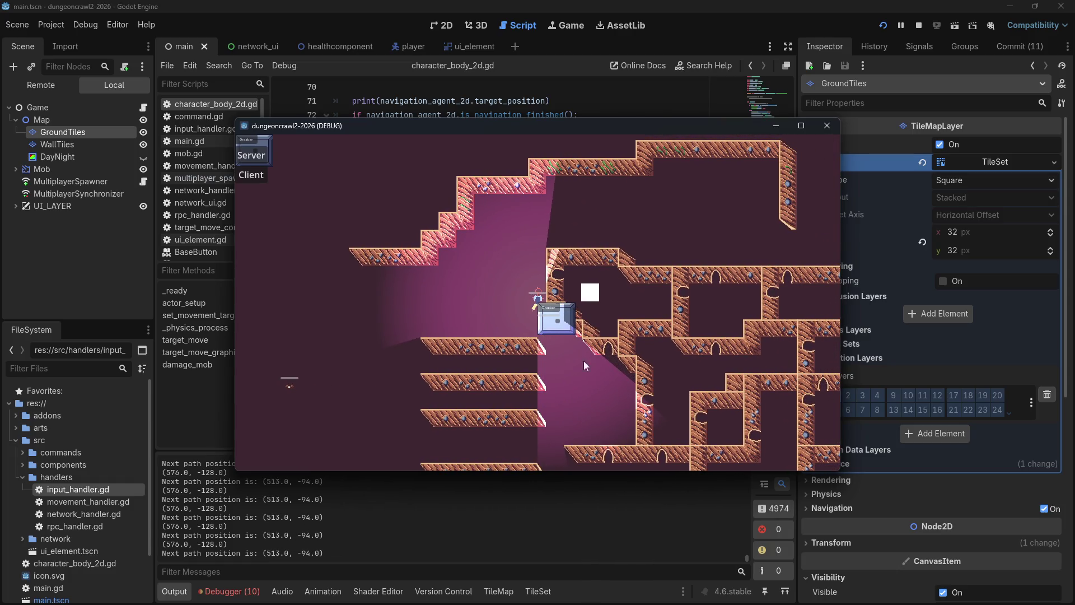
{"action": "left_click", "coordinate": [827, 126]}
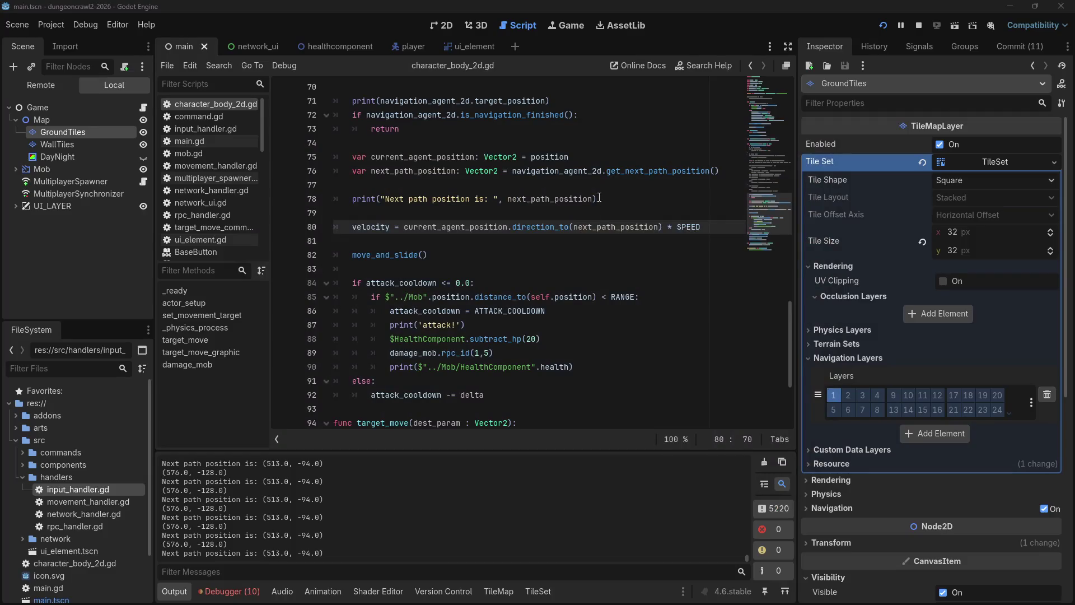
Step: Change line 75 back to global_position, then run the project and host as server
{"action": "left_click", "coordinate": [530, 157]}
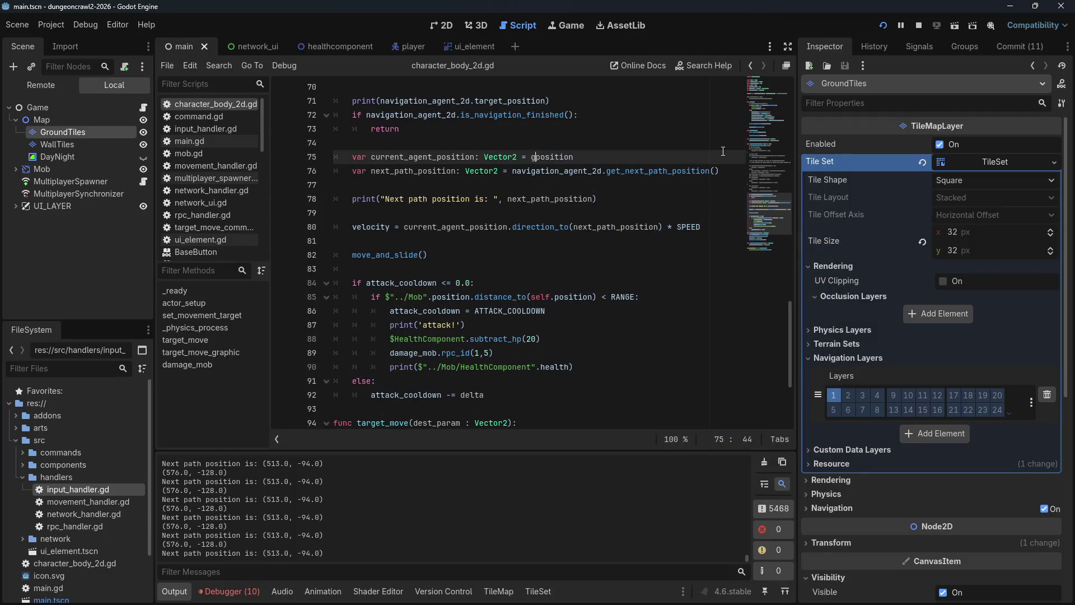
{"action": "type", "text": "lobal_"}
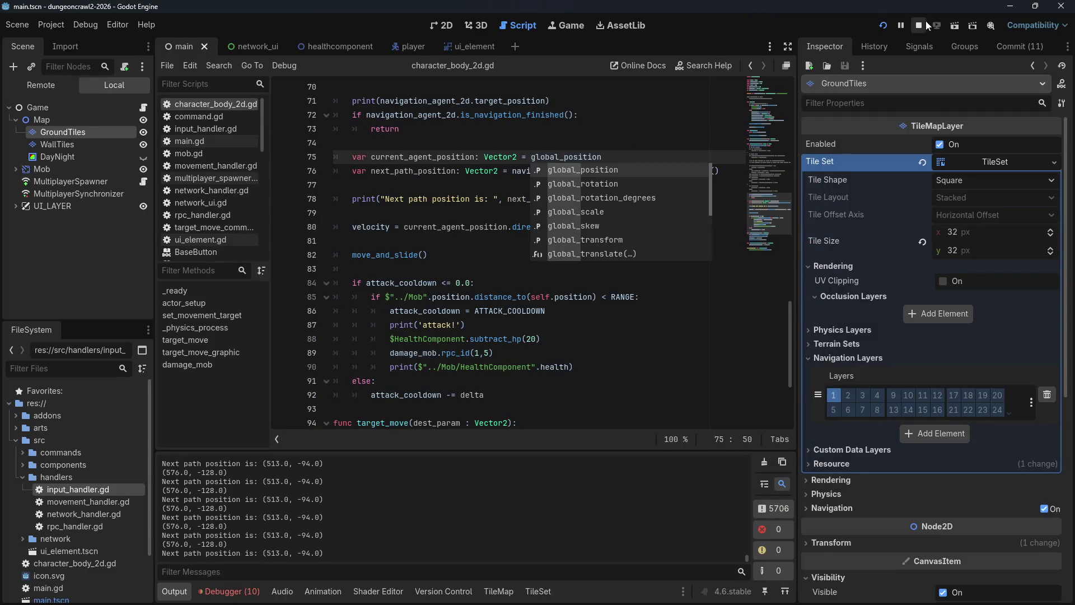
{"action": "left_click", "coordinate": [885, 27]}
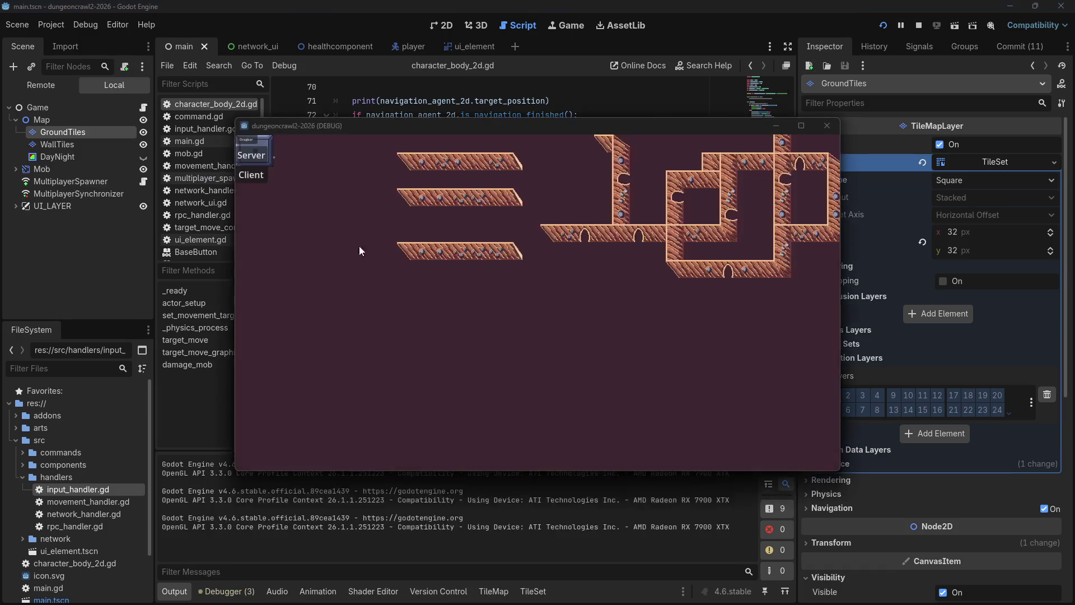
{"action": "left_click", "coordinate": [258, 154]}
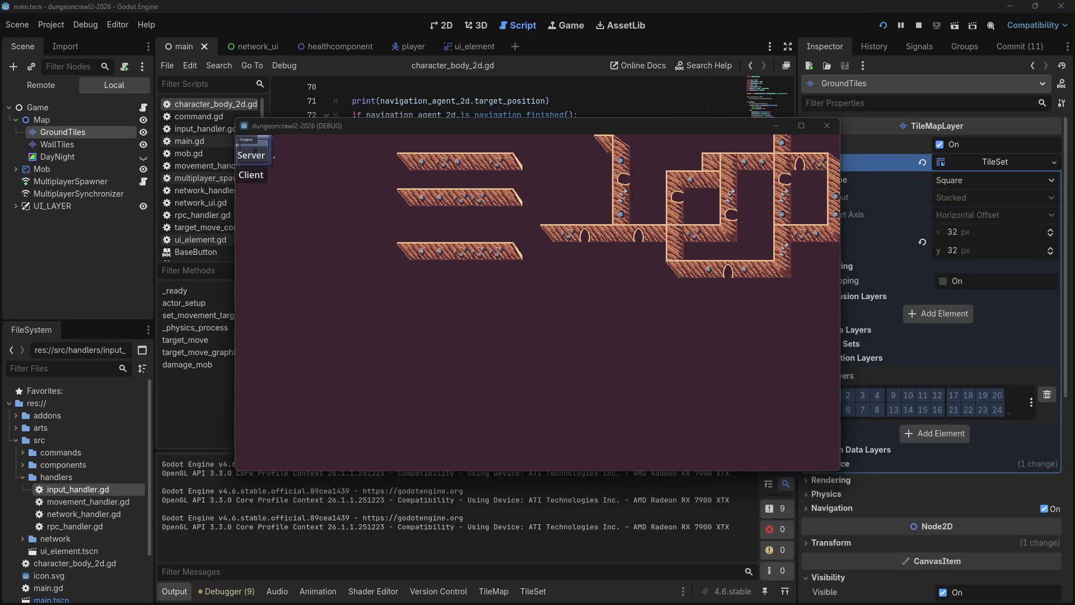
{"action": "left_click", "coordinate": [251, 175]}
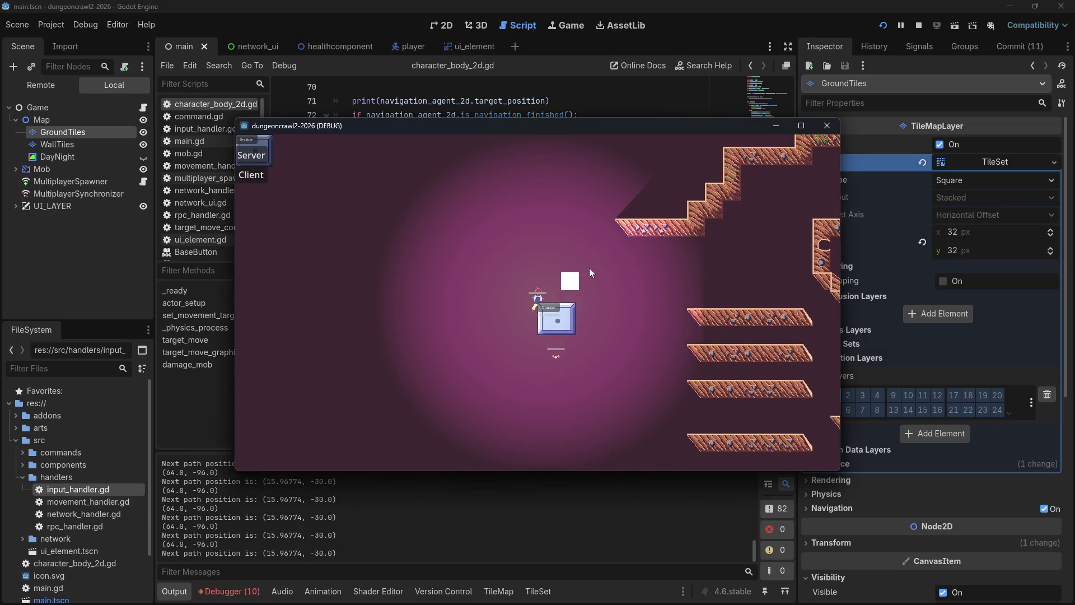
Step: Test pathfinding with nine clicked targets, close the game, and switch to the 2D map view
{"action": "left_click", "coordinate": [834, 279]}
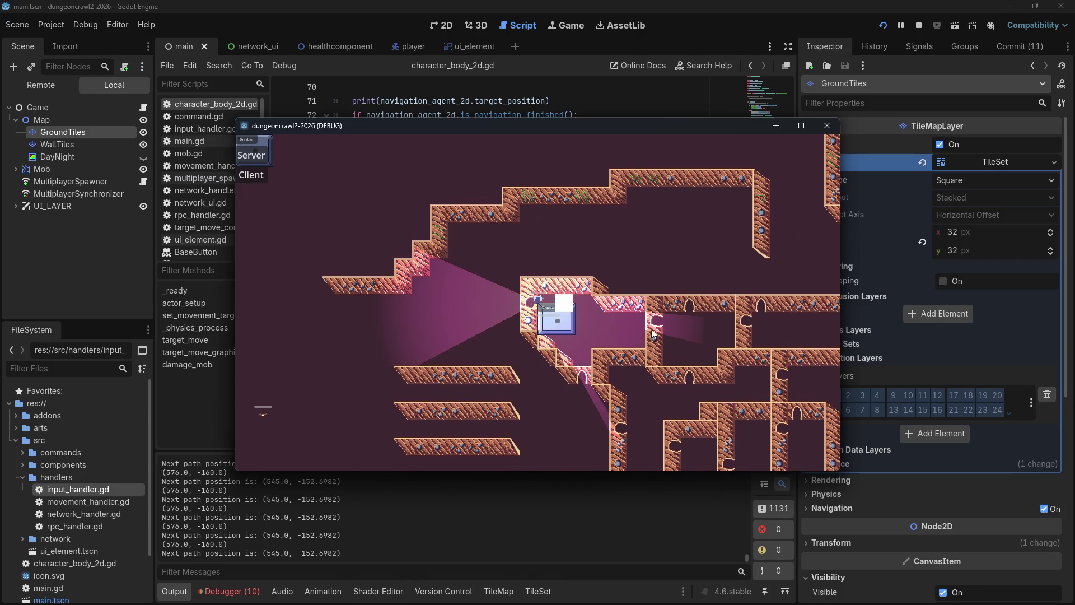
{"action": "left_click", "coordinate": [652, 334]}
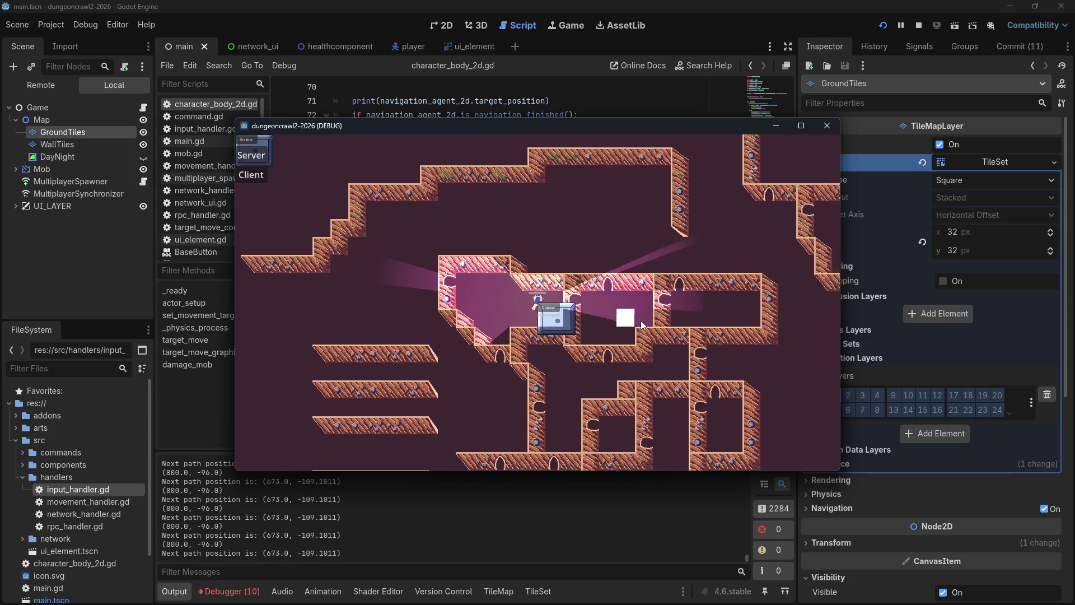
{"action": "left_click", "coordinate": [594, 246]}
{"action": "left_click", "coordinate": [604, 260]}
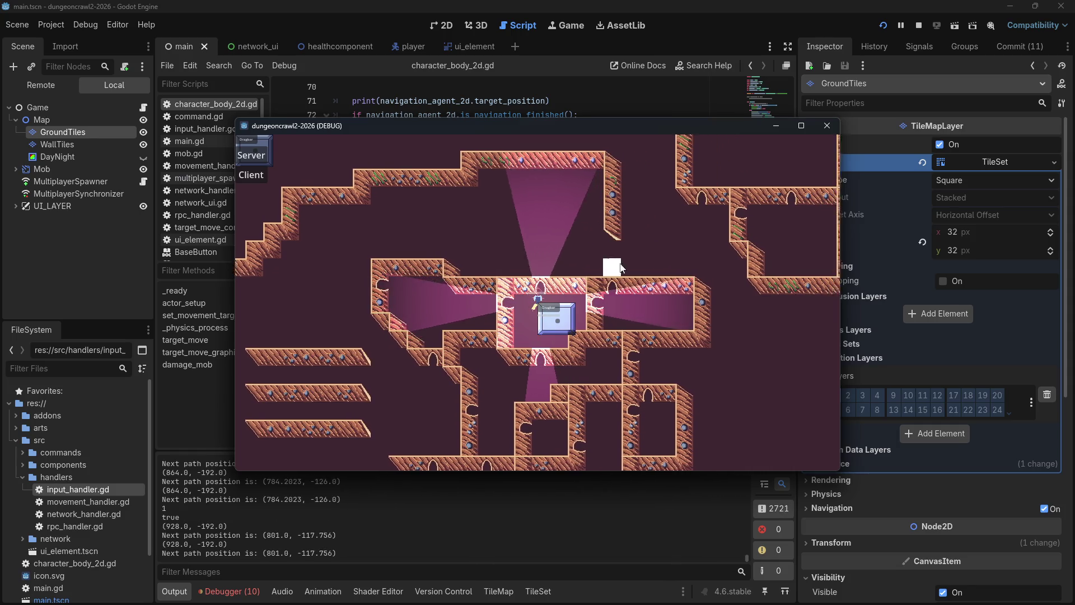
{"action": "left_click", "coordinate": [515, 240]}
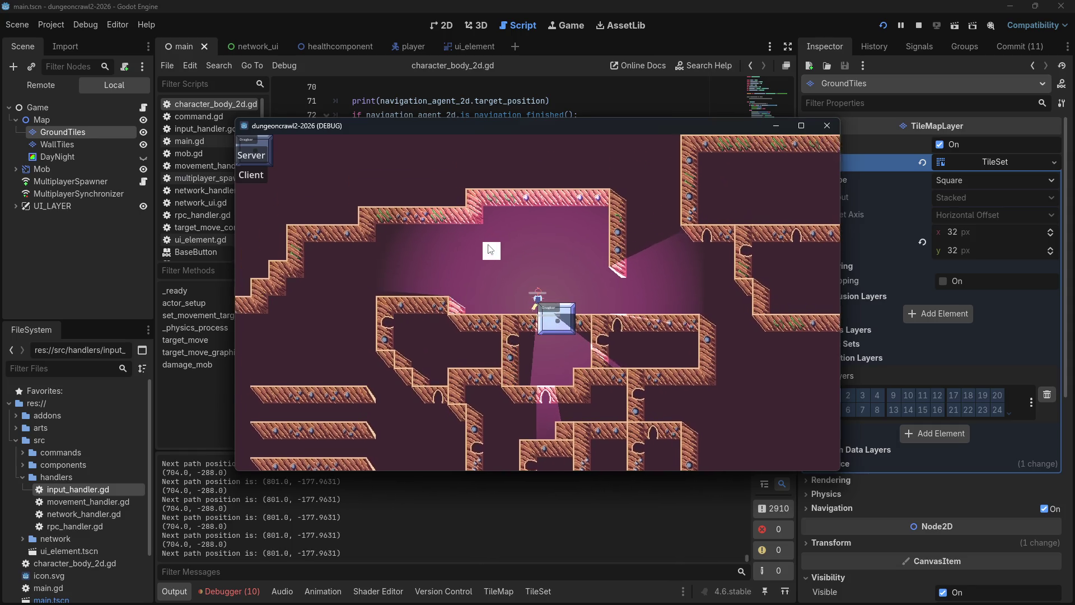
{"action": "left_click", "coordinate": [494, 317]}
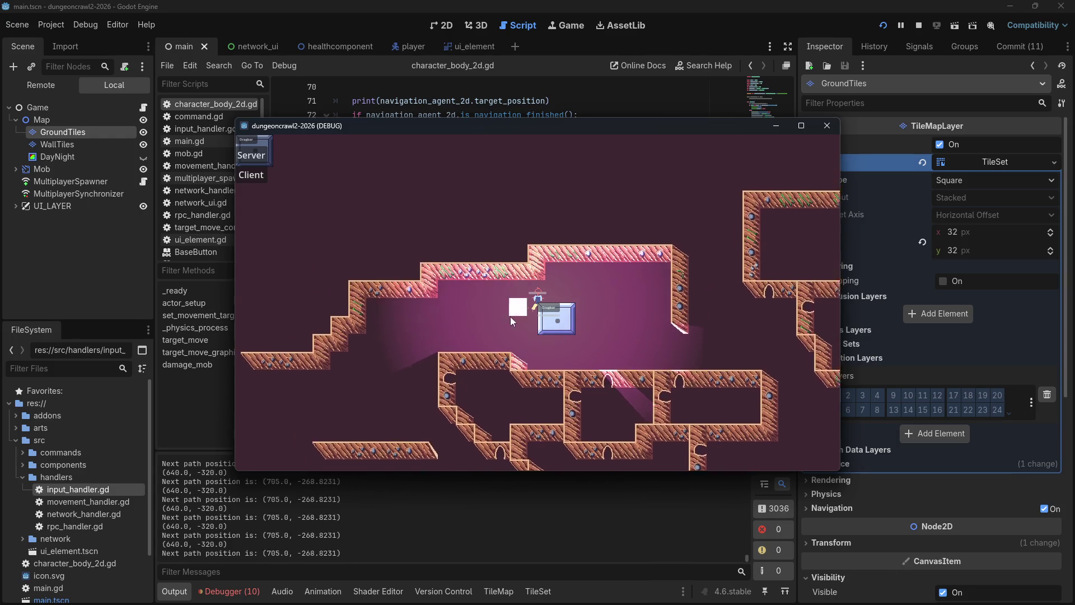
{"action": "left_click", "coordinate": [552, 358]}
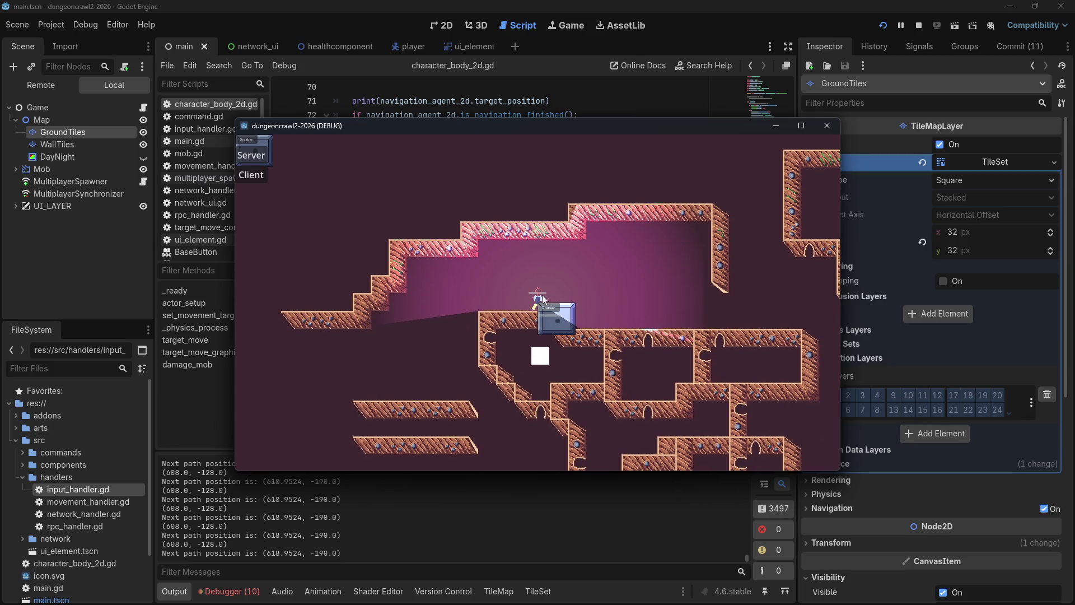
{"action": "left_click", "coordinate": [554, 270]}
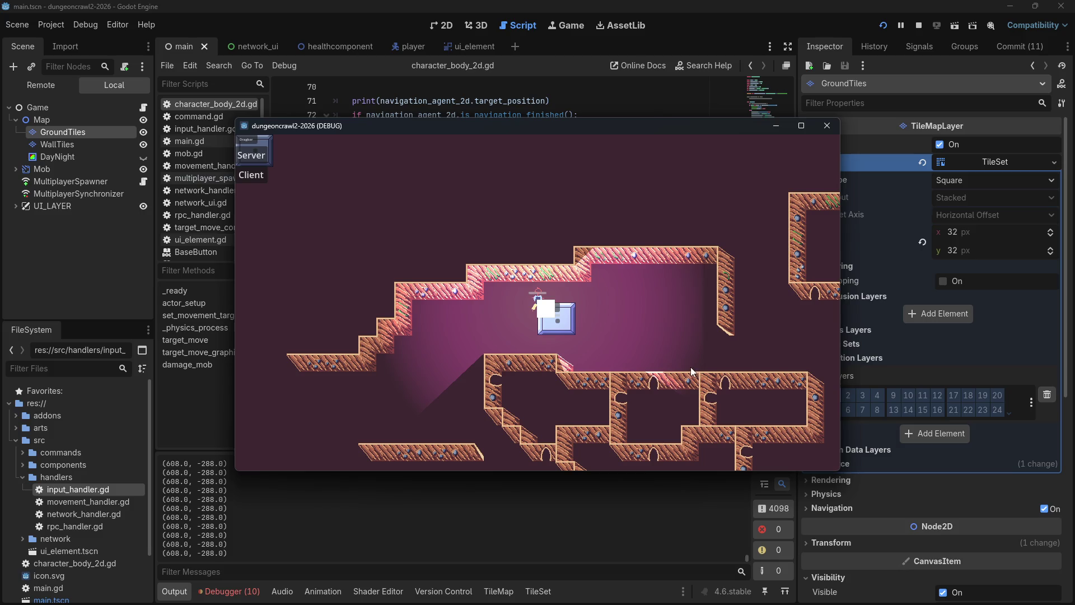
{"action": "left_click", "coordinate": [480, 367]}
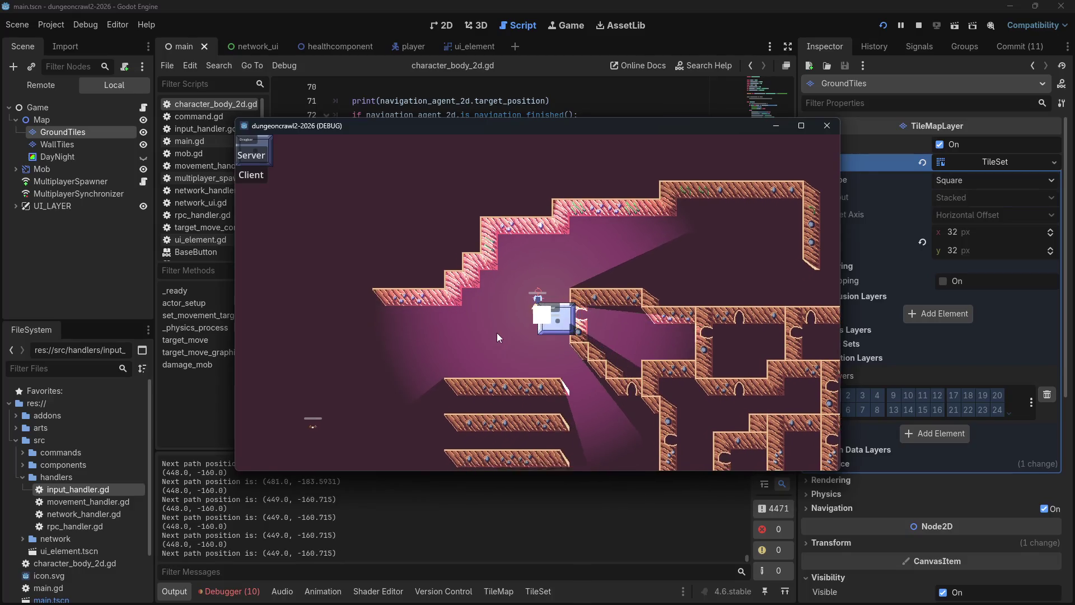
{"action": "left_click", "coordinate": [826, 127]}
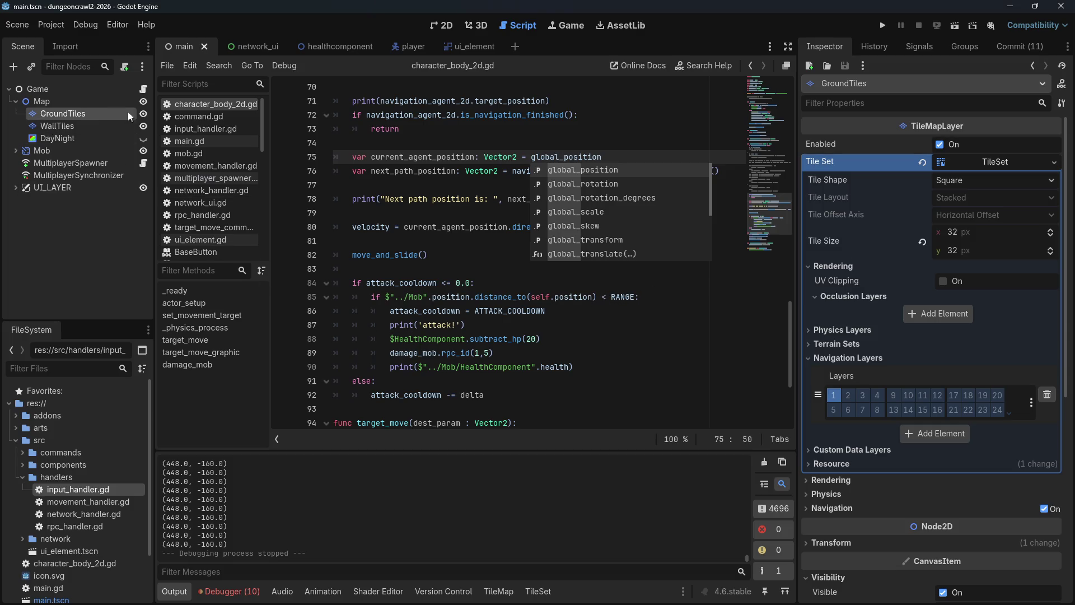
{"action": "left_click", "coordinate": [420, 157]}
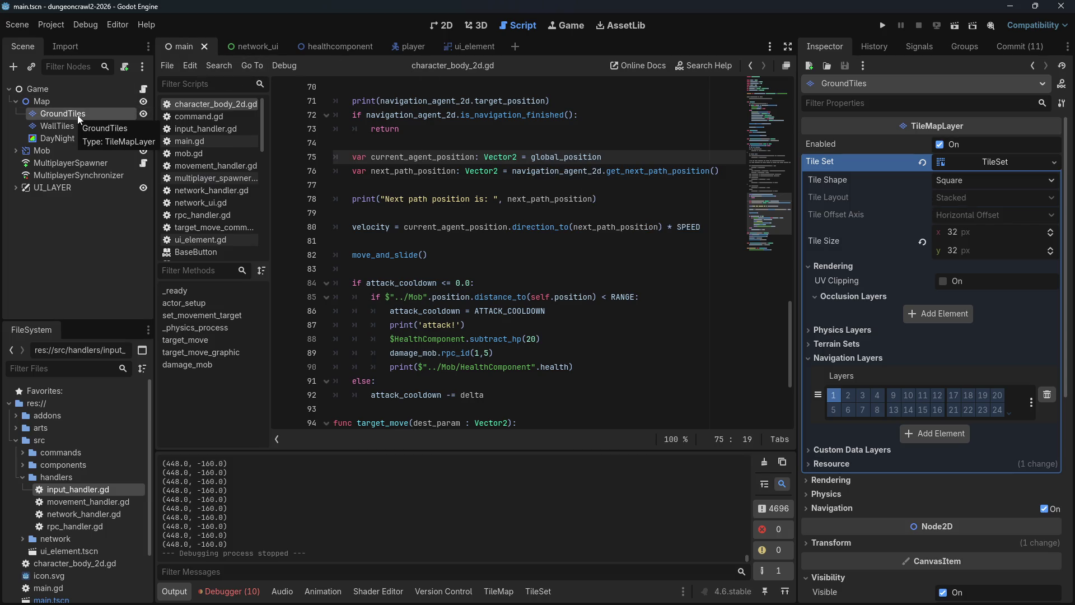
{"action": "left_click", "coordinate": [440, 25]}
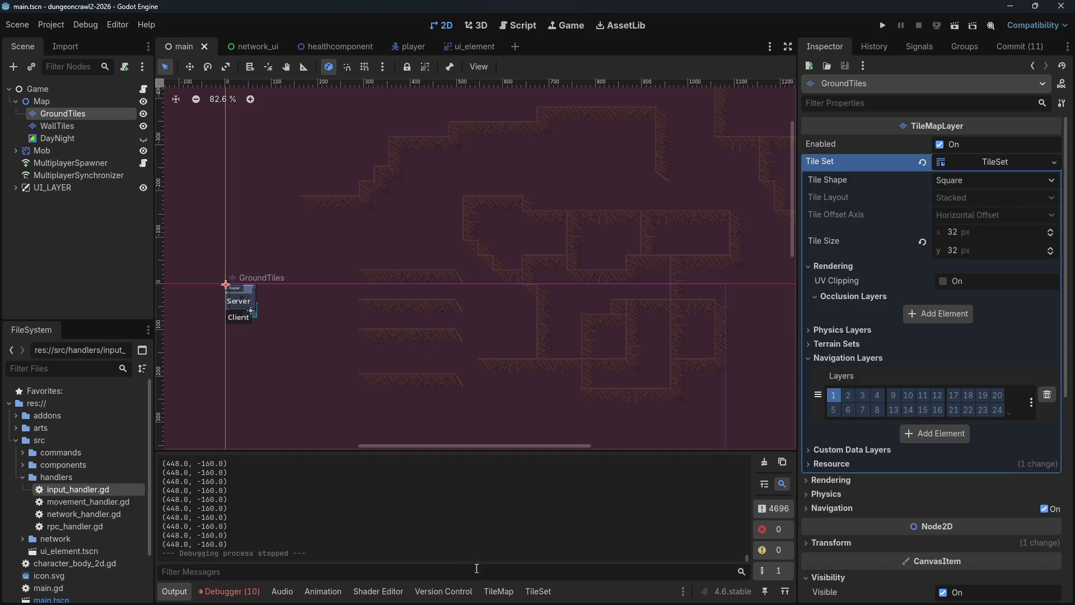
Step: Erase the ground tiles along the staircase strip and down the right-hand wall column
{"action": "left_click", "coordinate": [512, 597]}
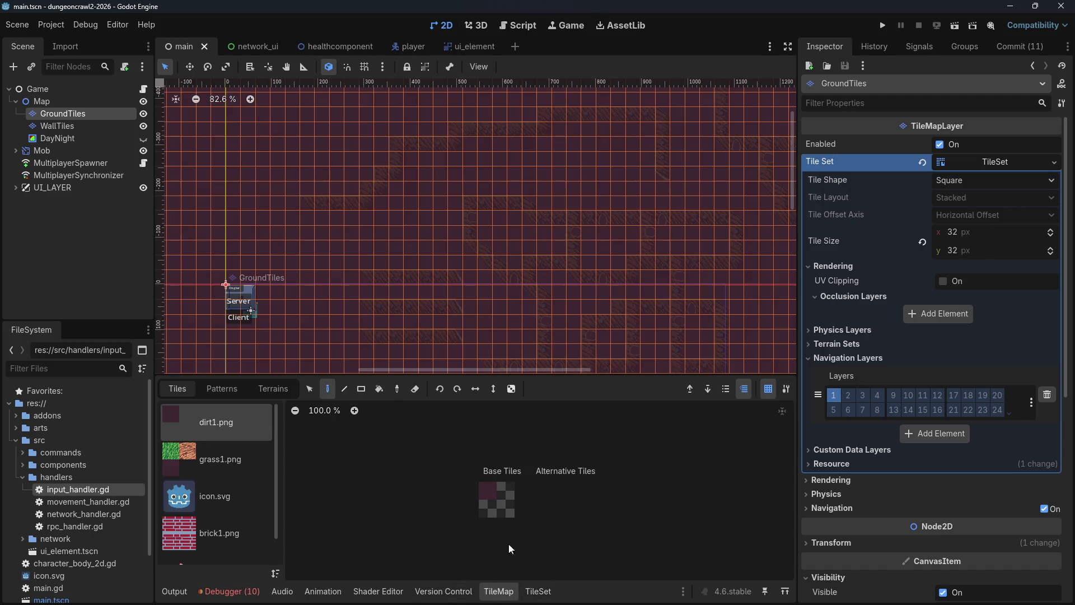
{"action": "mouse_move", "coordinate": [311, 201]}
{"action": "left_mouse_down"}
{"action": "mouse_move", "coordinate": [361, 203]}
{"action": "mouse_move", "coordinate": [378, 183]}
{"action": "left_mouse_up"}
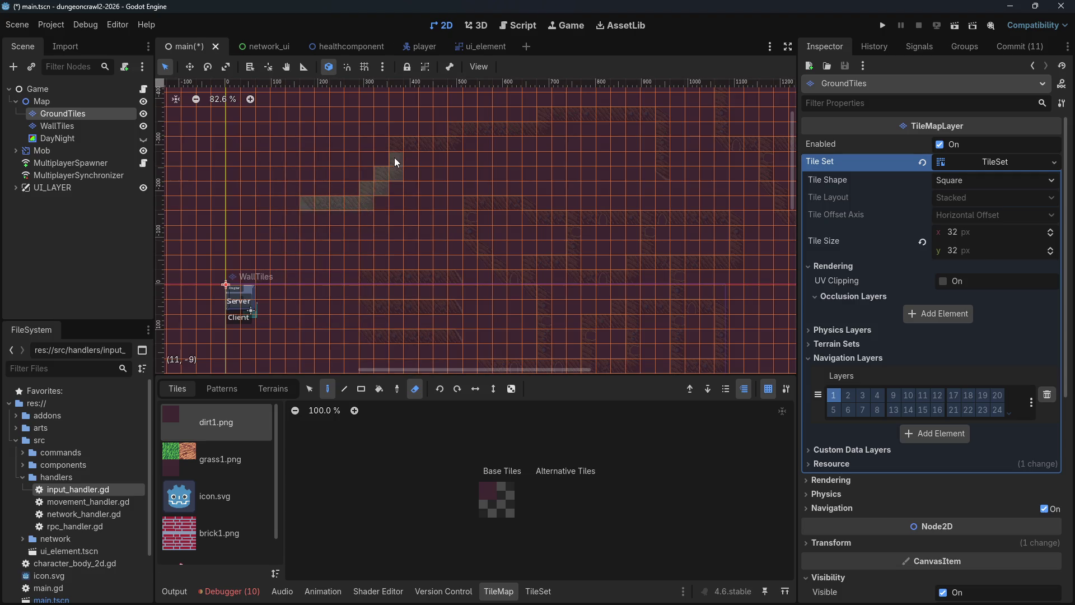
{"action": "left_click_drag", "start_coordinate": [448, 136], "coordinate": [434, 145]}
{"action": "left_click_drag", "start_coordinate": [374, 190], "coordinate": [382, 181]}
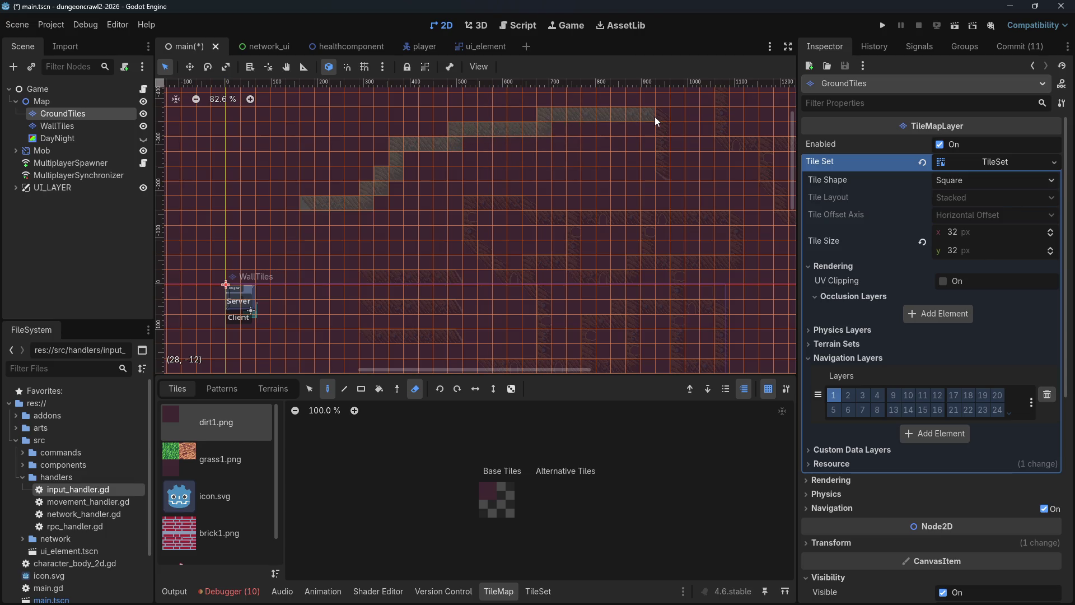
{"action": "left_click_drag", "start_coordinate": [665, 147], "coordinate": [666, 170]}
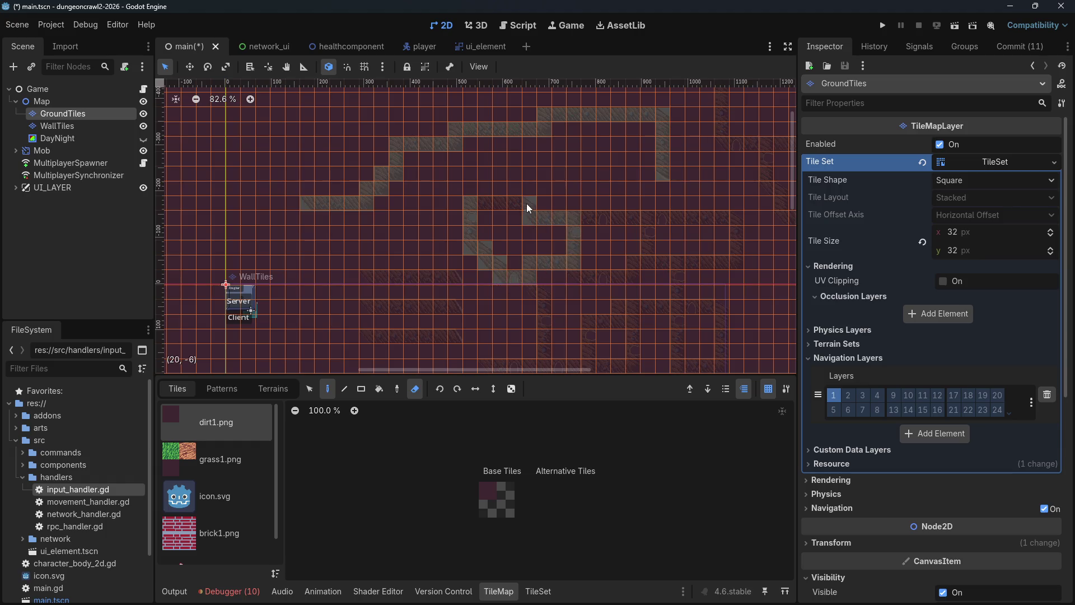
Step: Paint one dirt1.png tile into an empty cell and launch a test run
{"action": "left_click", "coordinate": [489, 492]}
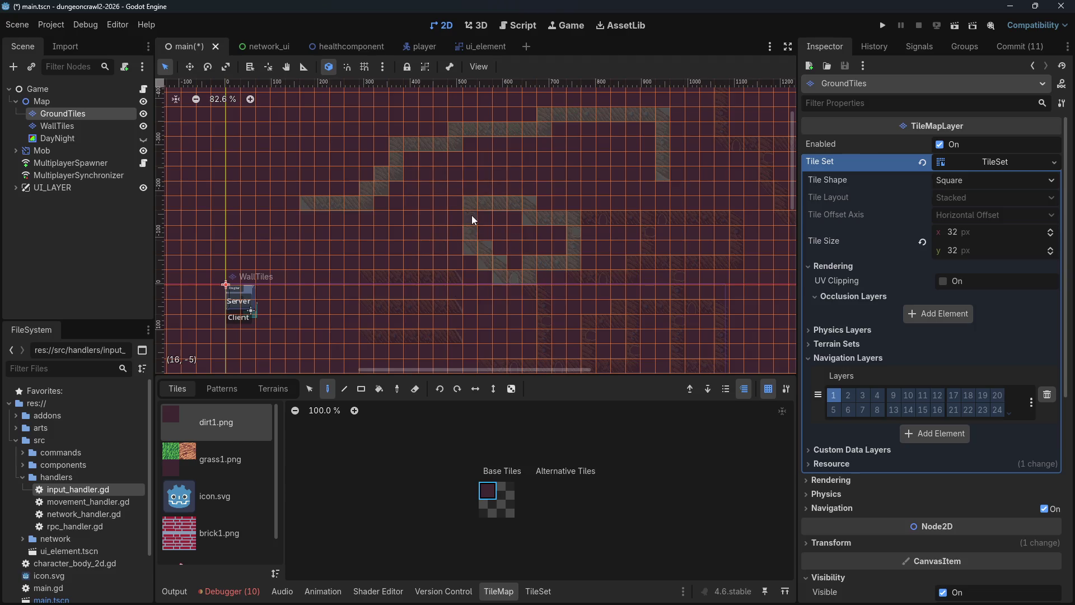
{"action": "left_click", "coordinate": [498, 265]}
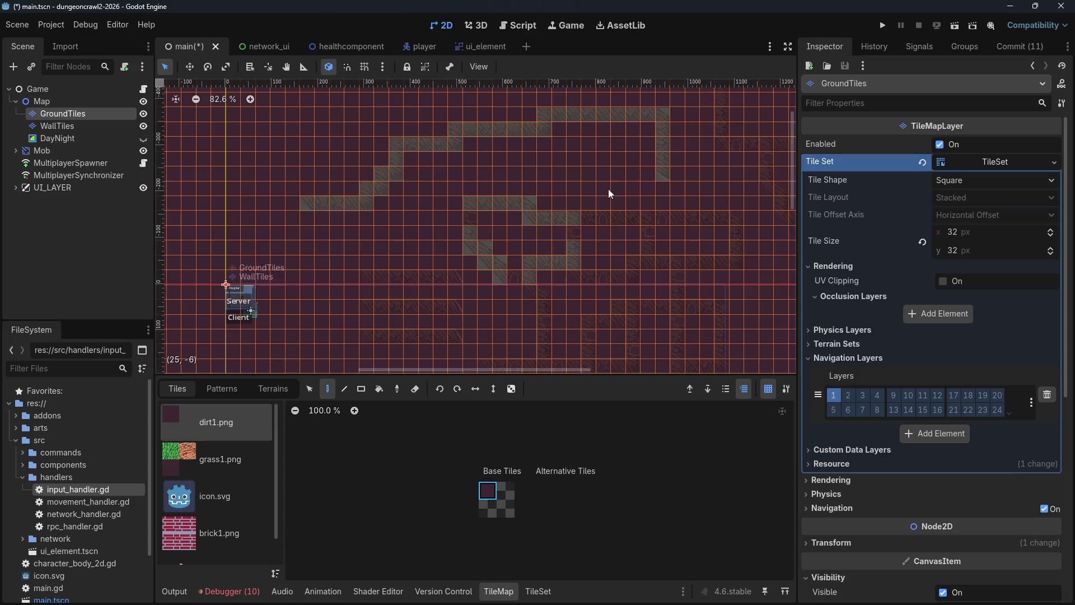
{"action": "left_click", "coordinate": [884, 28]}
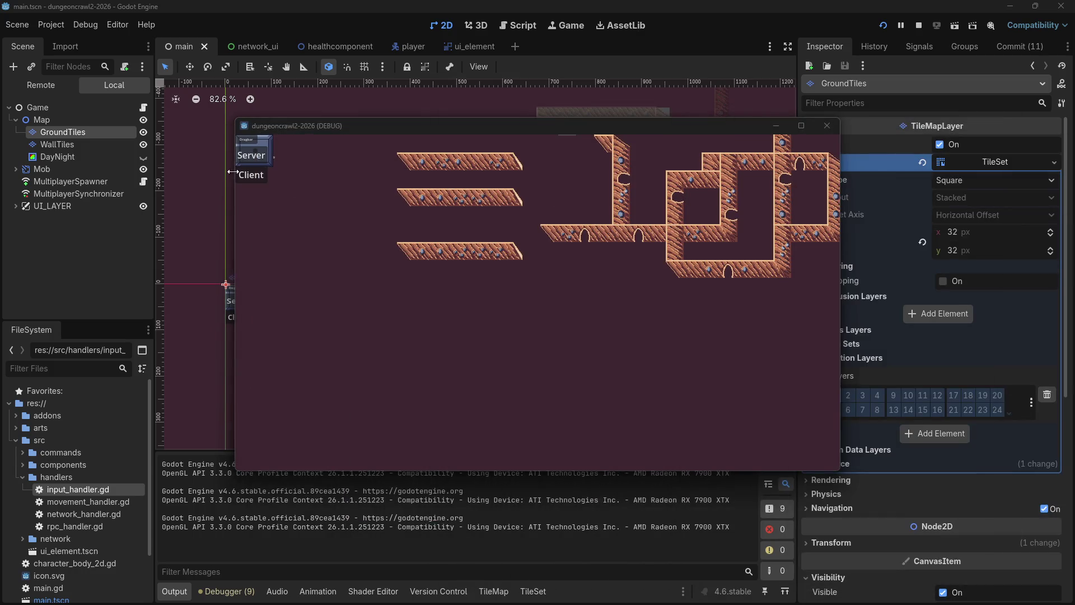
Step: Host as server and send the player to several targets around the upper walls
{"action": "left_click", "coordinate": [251, 155]}
{"action": "left_click", "coordinate": [667, 240]}
{"action": "left_click", "coordinate": [685, 239]}
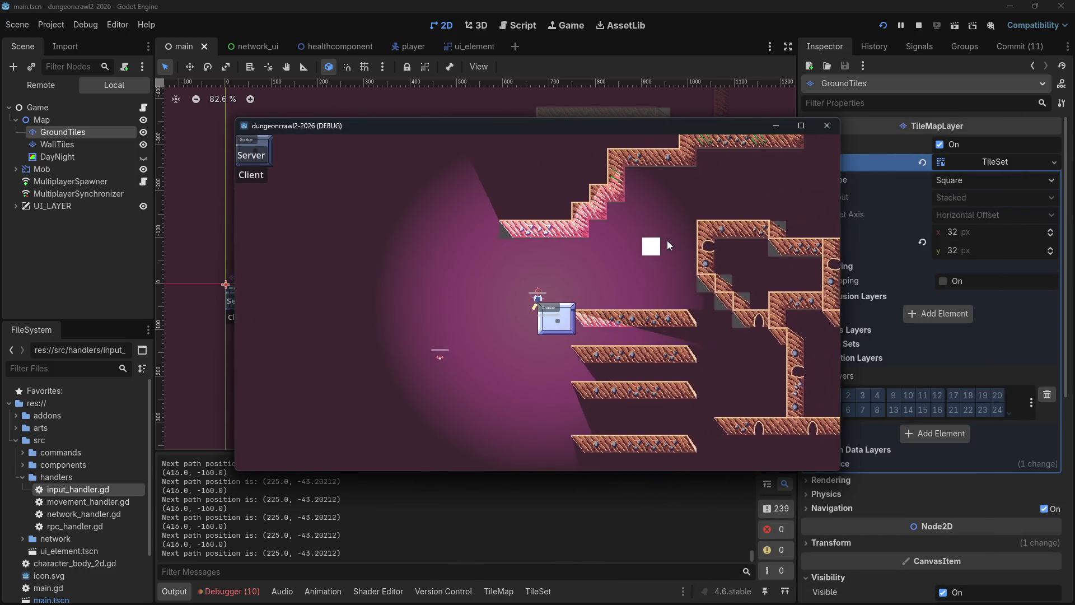
{"action": "left_click", "coordinate": [579, 170]}
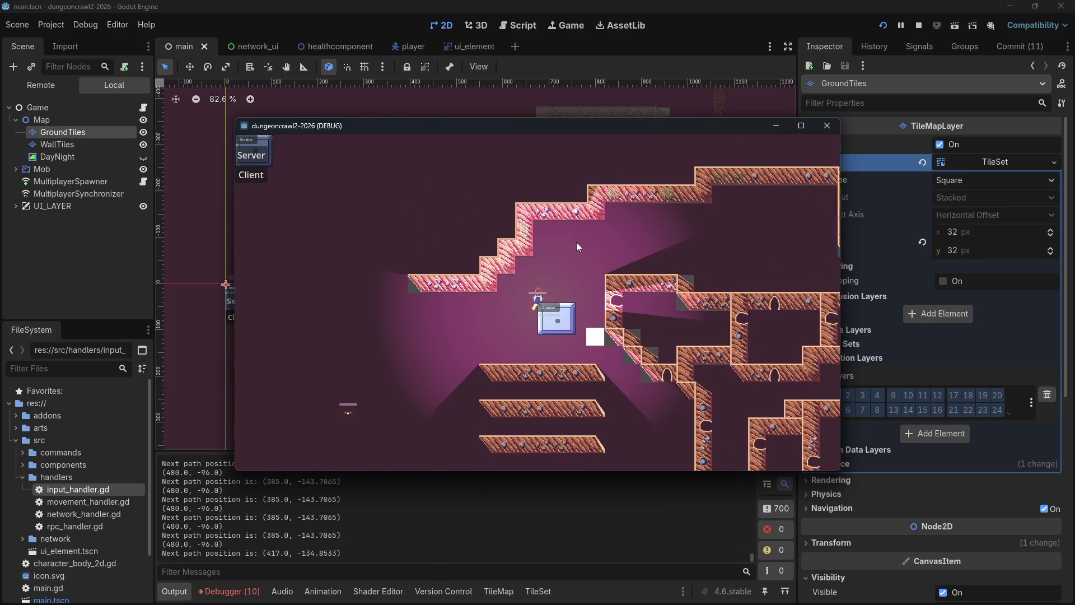
{"action": "left_click", "coordinate": [531, 161]}
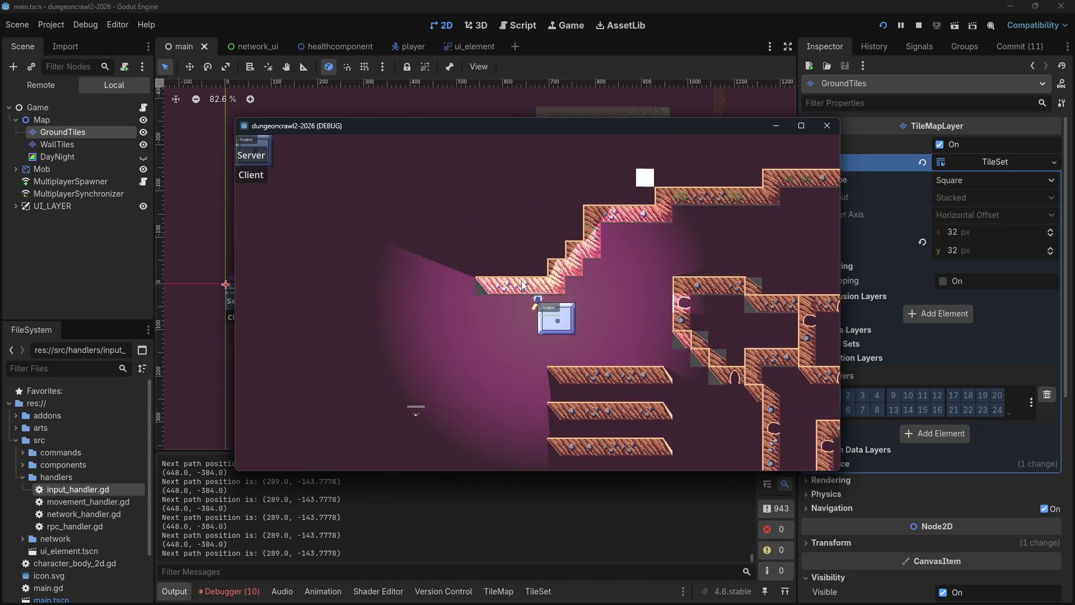
{"action": "left_click", "coordinate": [512, 214]}
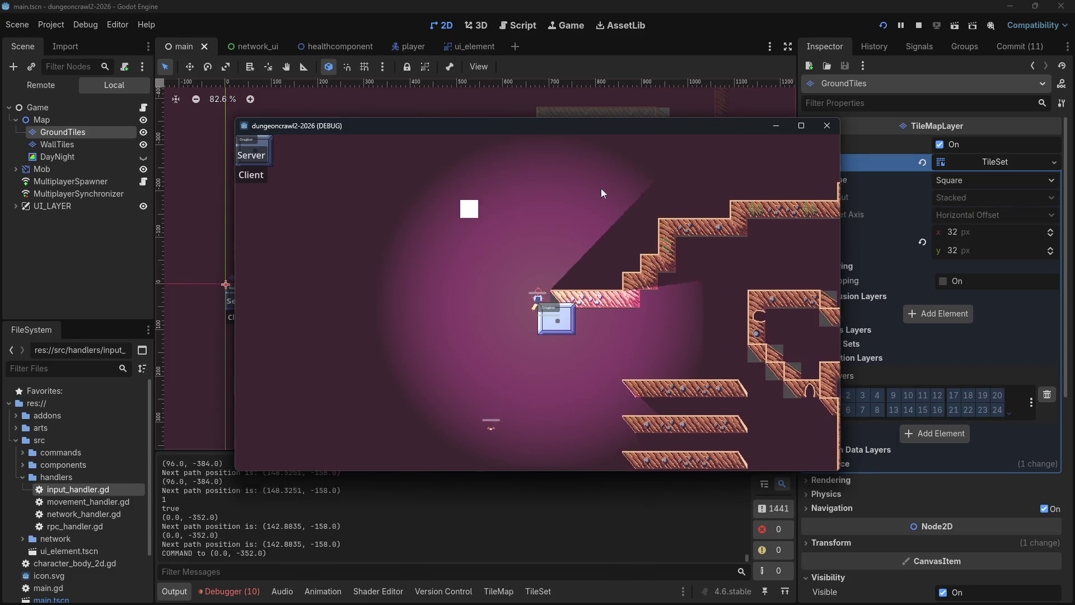
{"action": "left_click", "coordinate": [730, 178]}
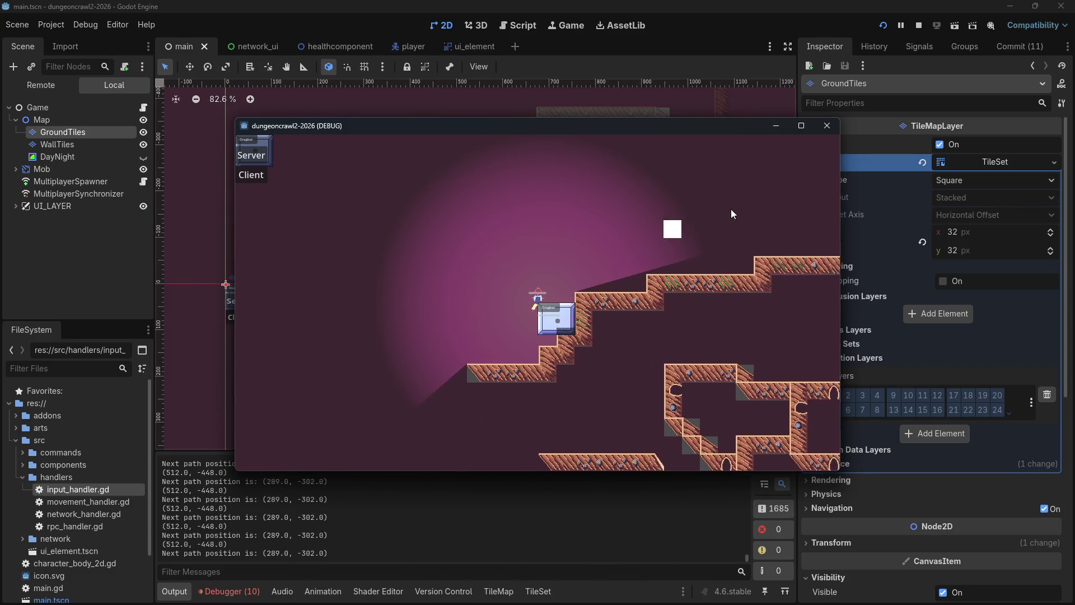
{"action": "left_click", "coordinate": [703, 210]}
{"action": "left_click", "coordinate": [747, 249]}
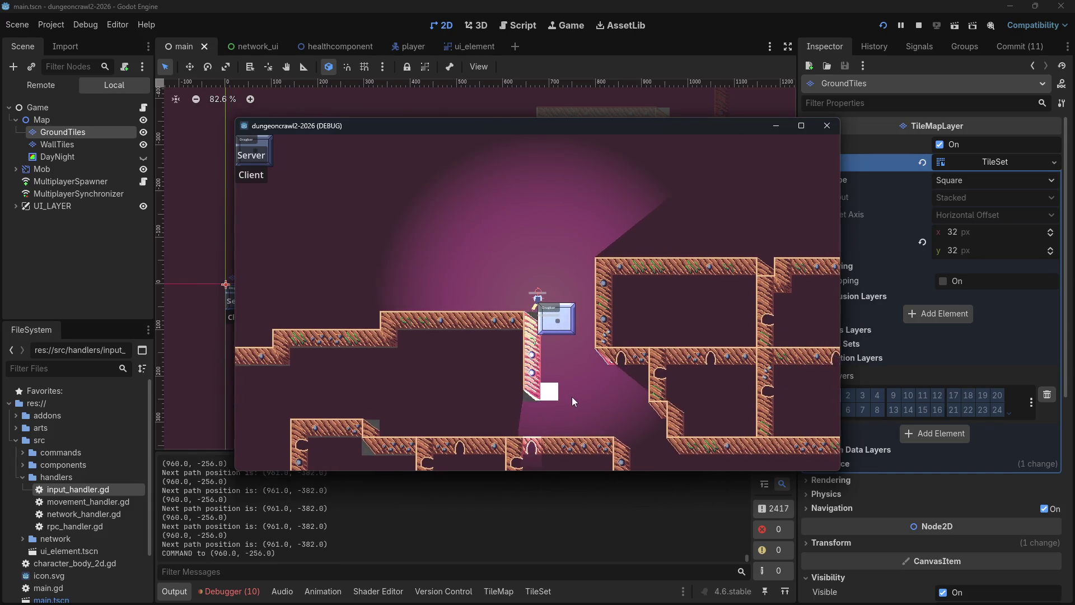
Step: Send the player to targets below and past the wall, then stop the game
{"action": "left_click", "coordinate": [569, 410]}
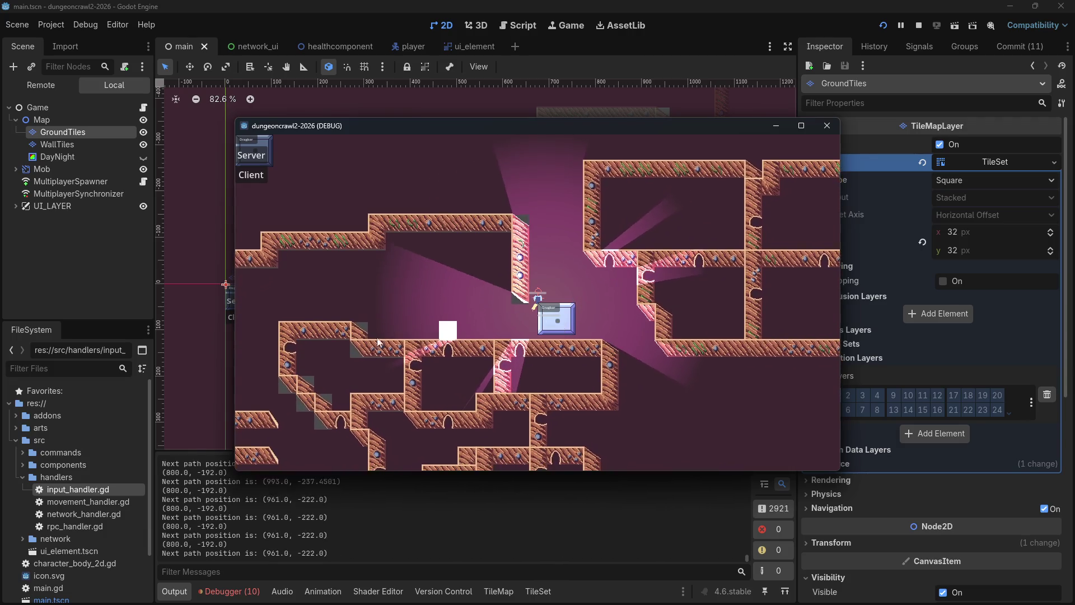
{"action": "left_click", "coordinate": [349, 371]}
{"action": "mouse_move", "coordinate": [348, 337]}
{"action": "left_mouse_down"}
{"action": "mouse_move", "coordinate": [380, 300]}
{"action": "mouse_move", "coordinate": [417, 326]}
{"action": "mouse_move", "coordinate": [485, 331]}
{"action": "left_mouse_up"}
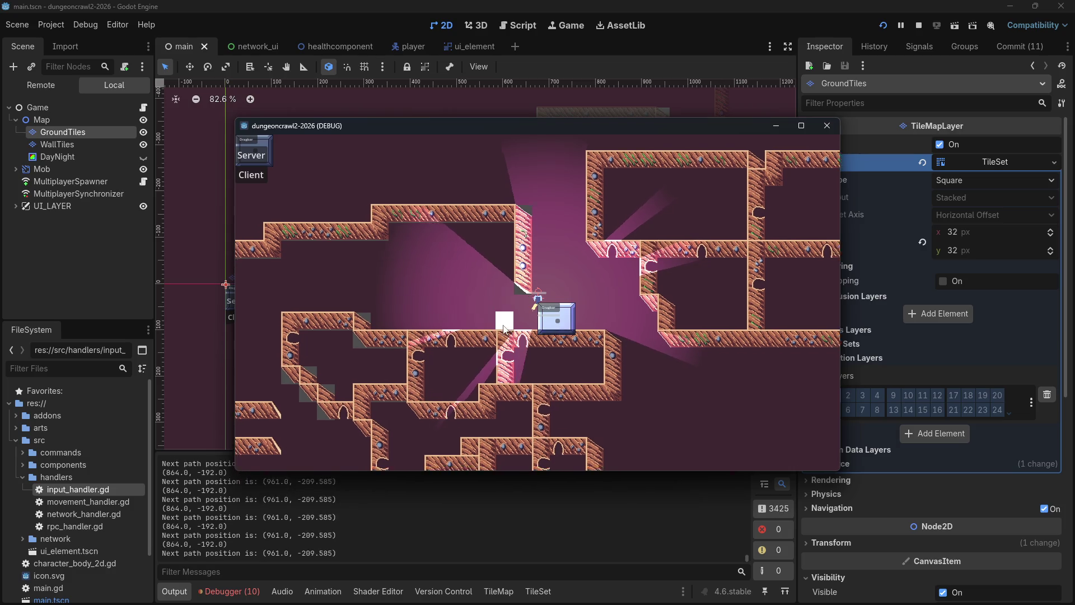
{"action": "left_click", "coordinate": [455, 284]}
{"action": "left_click", "coordinate": [431, 361]}
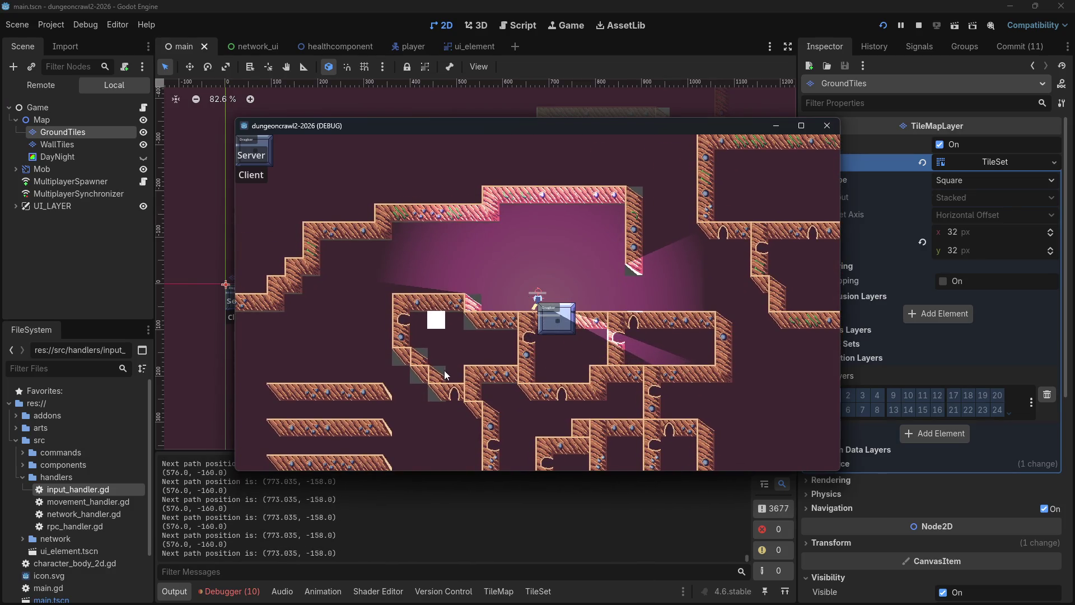
{"action": "left_click", "coordinate": [454, 249]}
{"action": "left_click", "coordinate": [498, 387]}
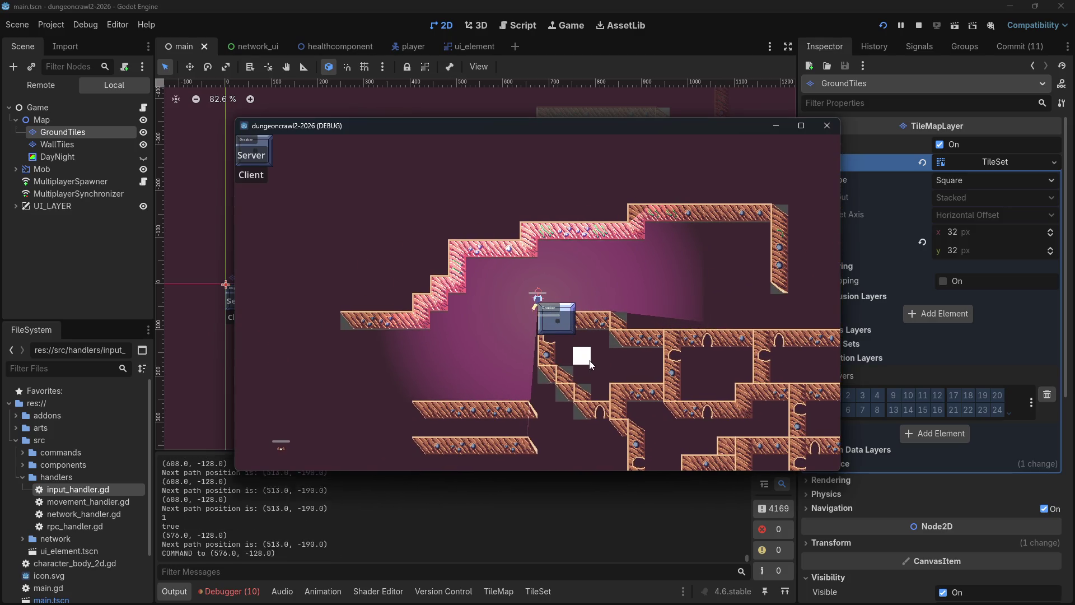
{"action": "left_click", "coordinate": [918, 25]}
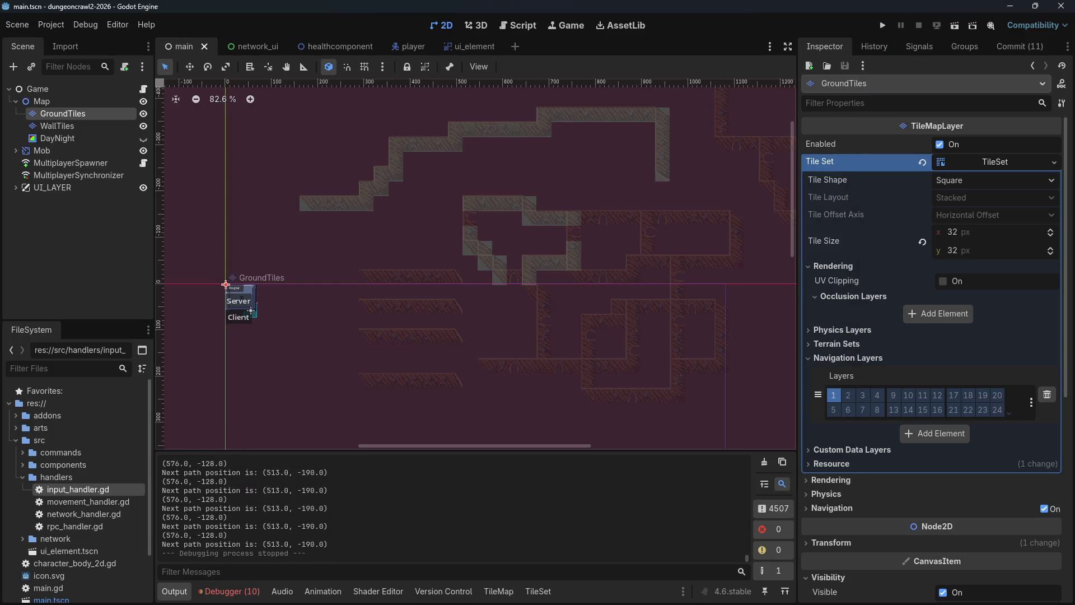
{"action": "key", "text": "alt+Tab"}
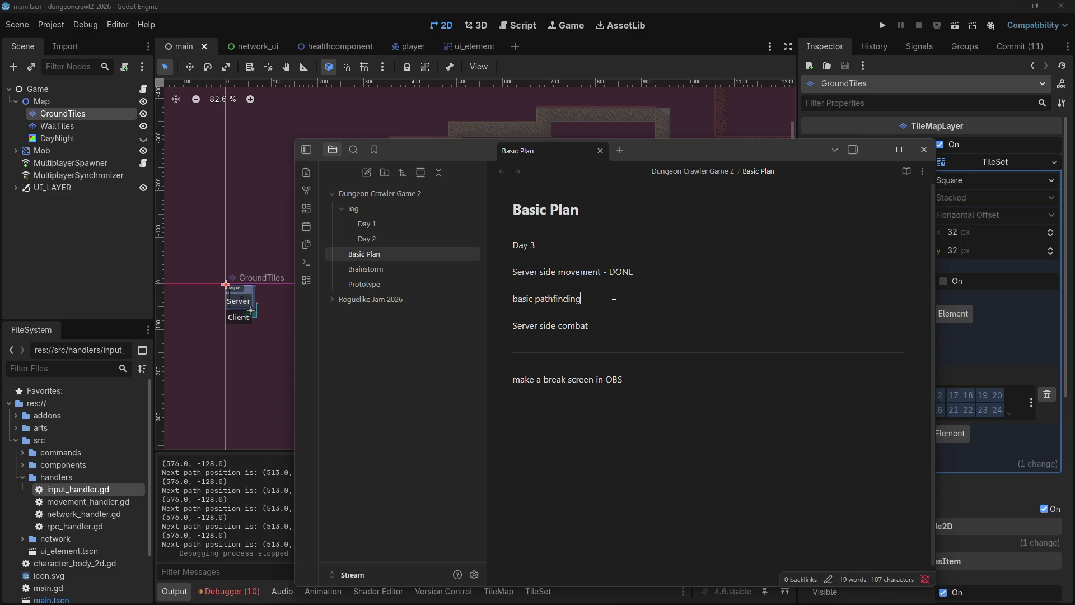
Step: Append ' - SEMI-DONE' to the 'basic pathfinding' line in the Basic Plan note
{"action": "type", "text": " - SEMI-DONE"}
{"action": "left_click_drag", "start_coordinate": [589, 325], "coordinate": [512, 325]}
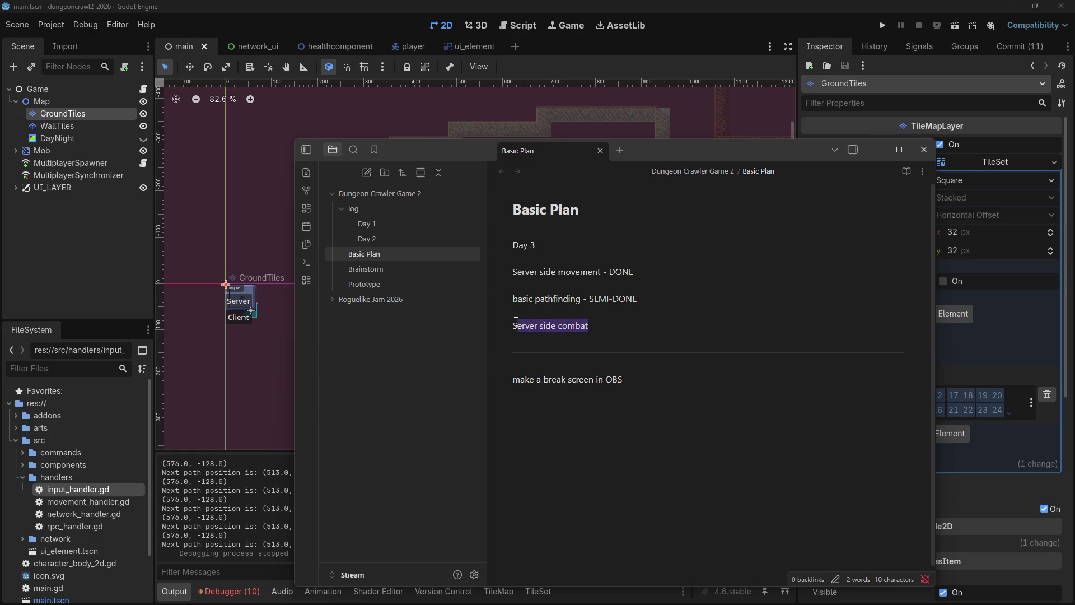
{"action": "left_click", "coordinate": [571, 271]}
{"action": "left_click_drag", "start_coordinate": [534, 271], "coordinate": [602, 272]}
{"action": "left_click", "coordinate": [602, 273]}
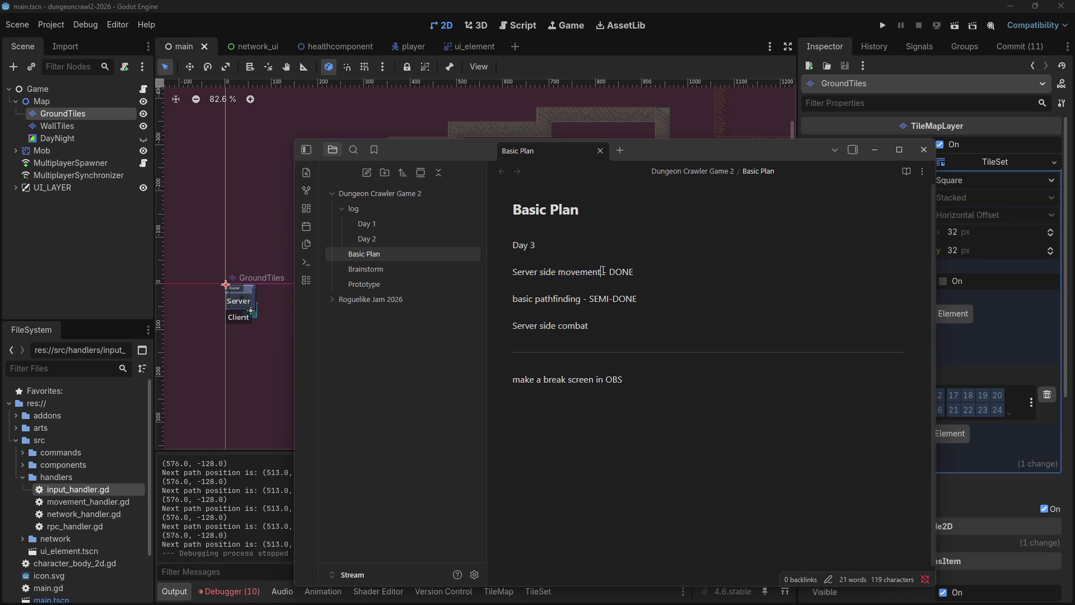
{"action": "left_click_drag", "start_coordinate": [589, 325], "coordinate": [511, 326]}
{"action": "left_click", "coordinate": [514, 323]}
{"action": "left_click_drag", "start_coordinate": [649, 300], "coordinate": [649, 286]}
{"action": "left_click", "coordinate": [649, 285]}
Step: Open the player scene and read the NavigationAgent2D Inspector property tooltips
{"action": "left_click", "coordinate": [676, 22]}
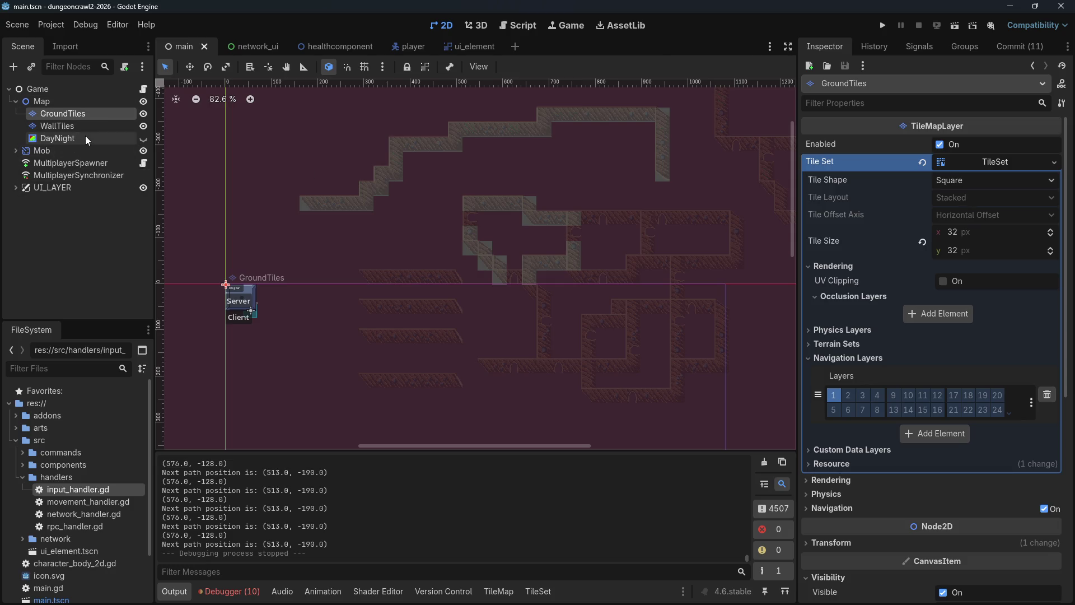
{"action": "left_click", "coordinate": [397, 43]}
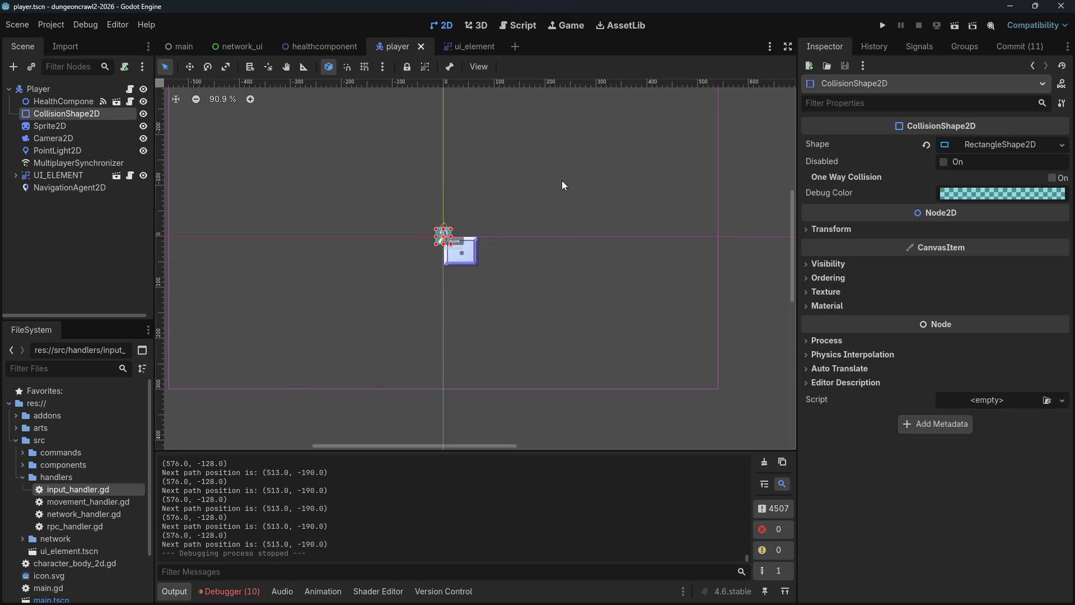
{"action": "left_click_drag", "start_coordinate": [562, 180], "coordinate": [612, 275]}
{"action": "left_click", "coordinate": [87, 187]}
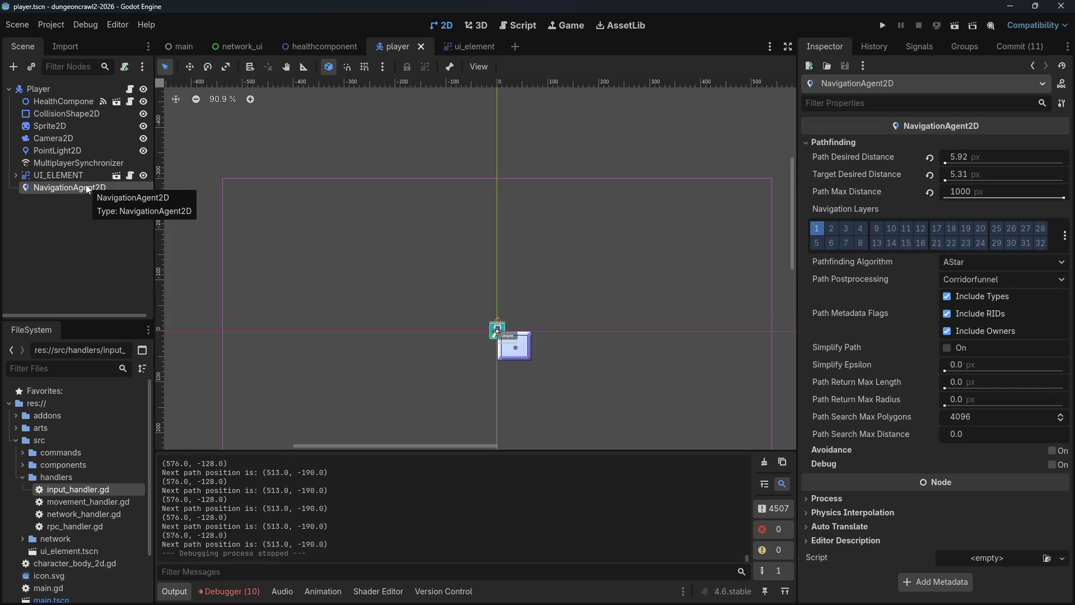
{"action": "mouse_move", "coordinate": [842, 350]}
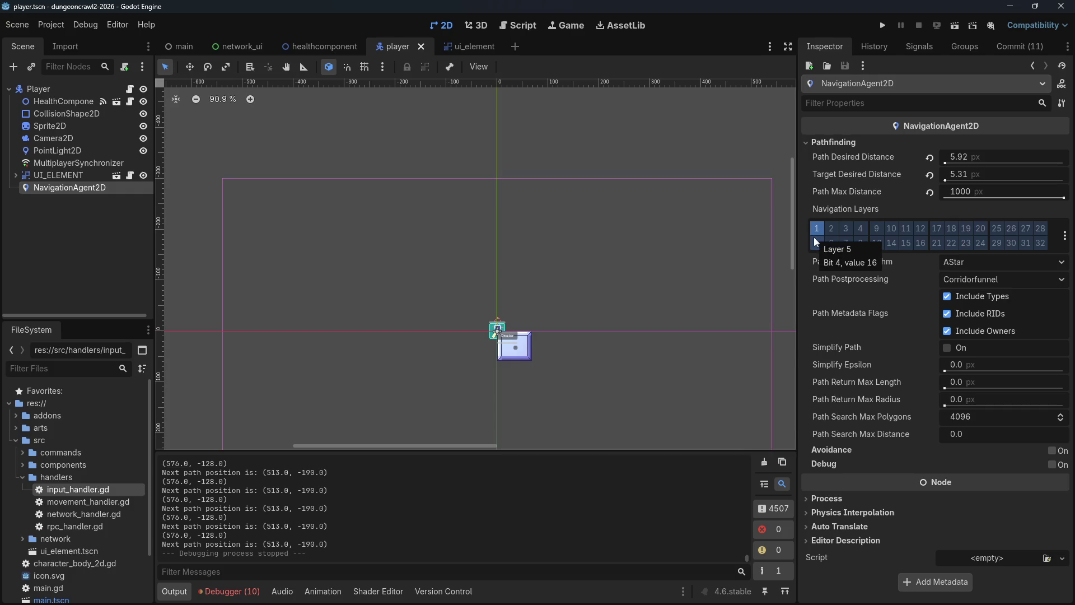
{"action": "mouse_move", "coordinate": [863, 428]}
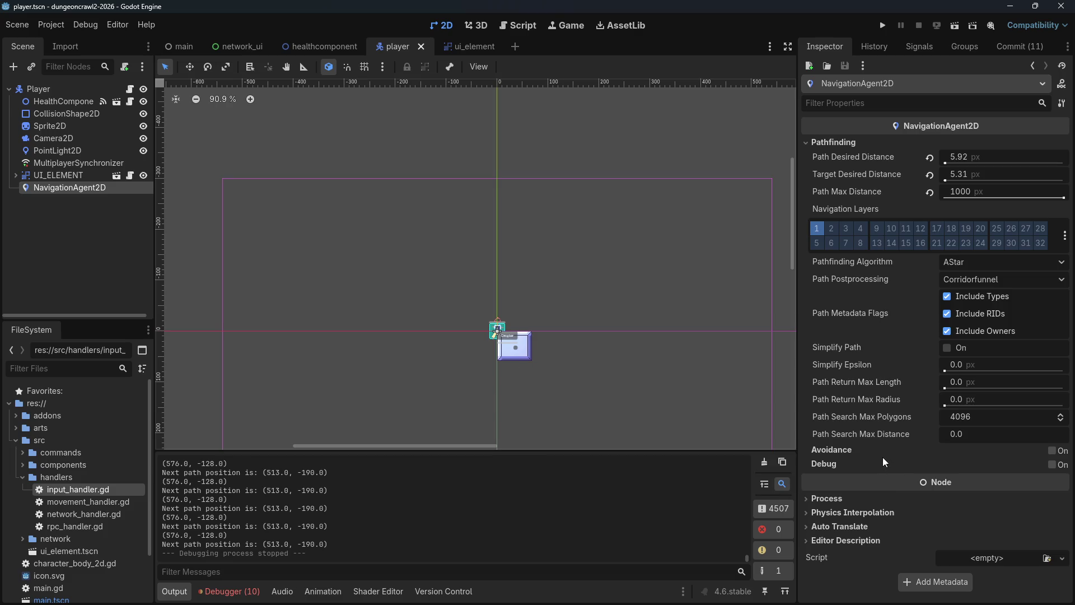
{"action": "mouse_move", "coordinate": [841, 449]}
{"action": "left_click", "coordinate": [446, 45]}
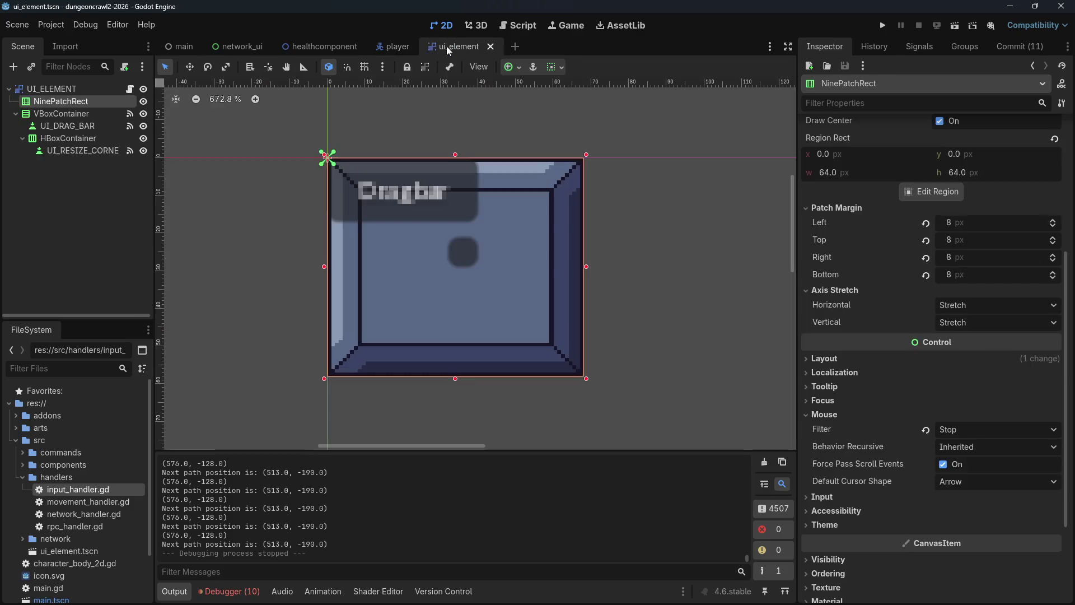
Step: From the main scene, test-run the game as host and walk the player to two targets
{"action": "left_click", "coordinate": [331, 49]}
{"action": "left_click", "coordinate": [246, 49]}
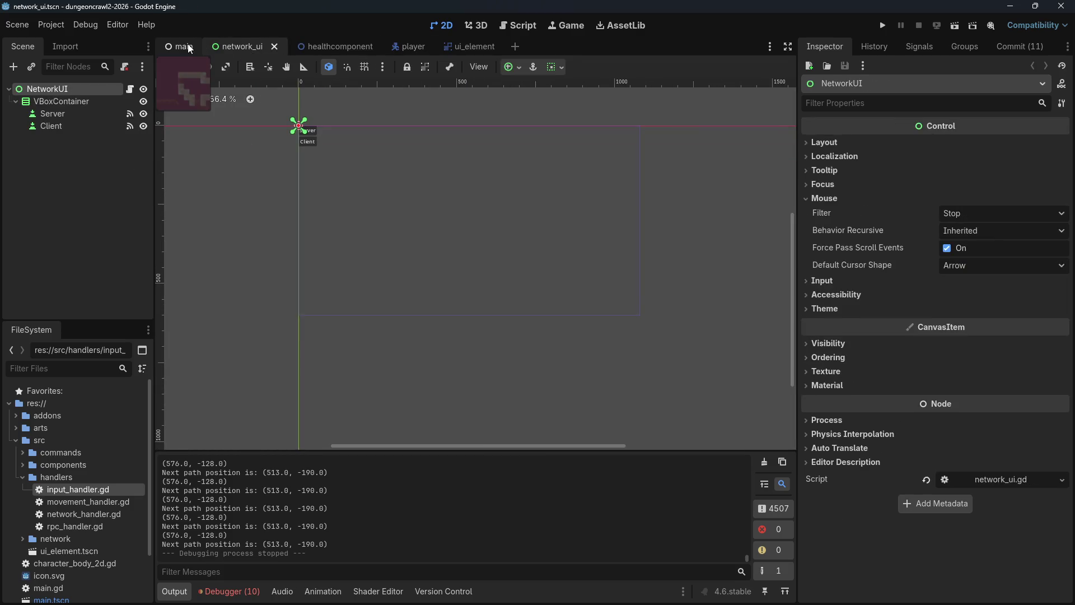
{"action": "left_click", "coordinate": [186, 48]}
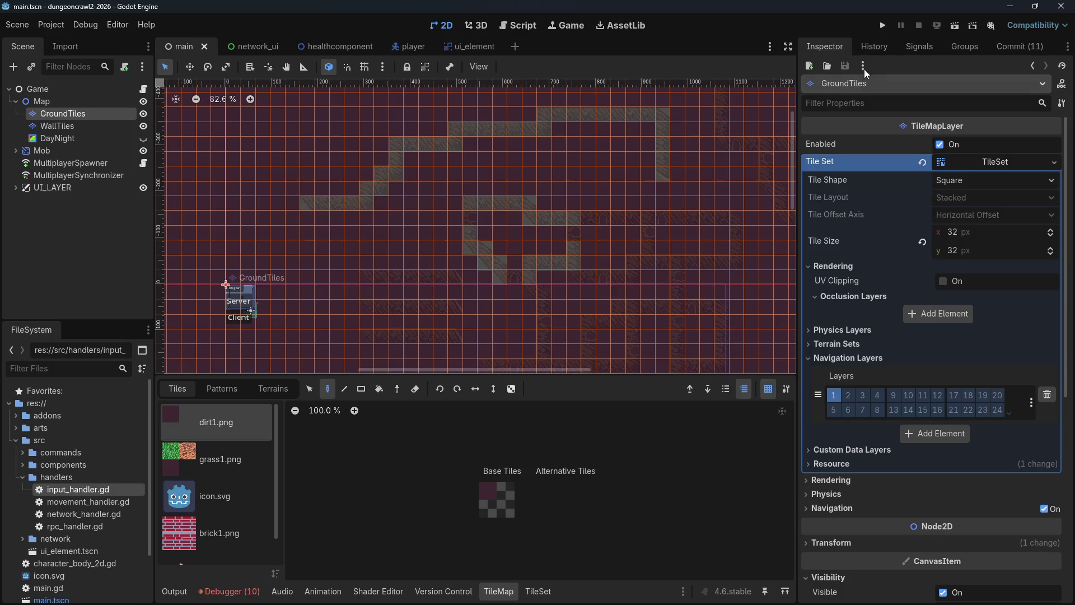
{"action": "left_click", "coordinate": [882, 27]}
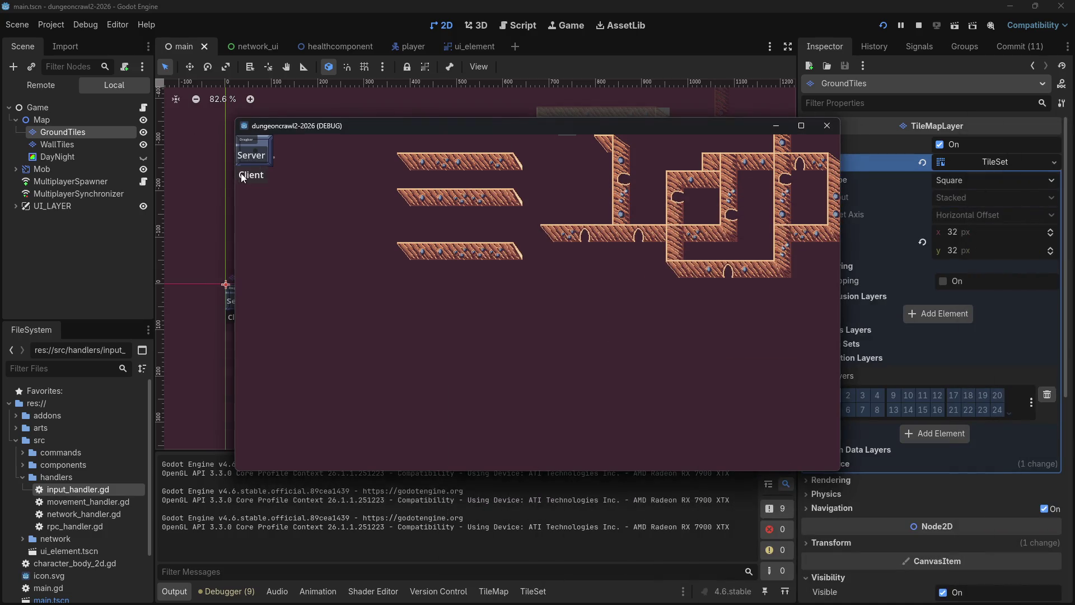
{"action": "left_click", "coordinate": [241, 173]}
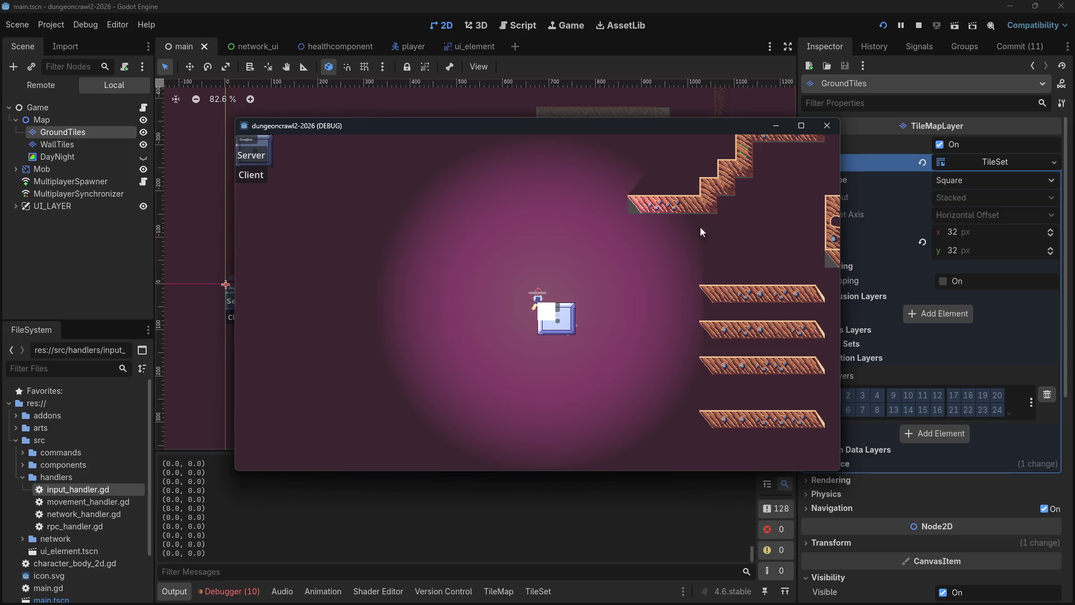
{"action": "left_click", "coordinate": [649, 246]}
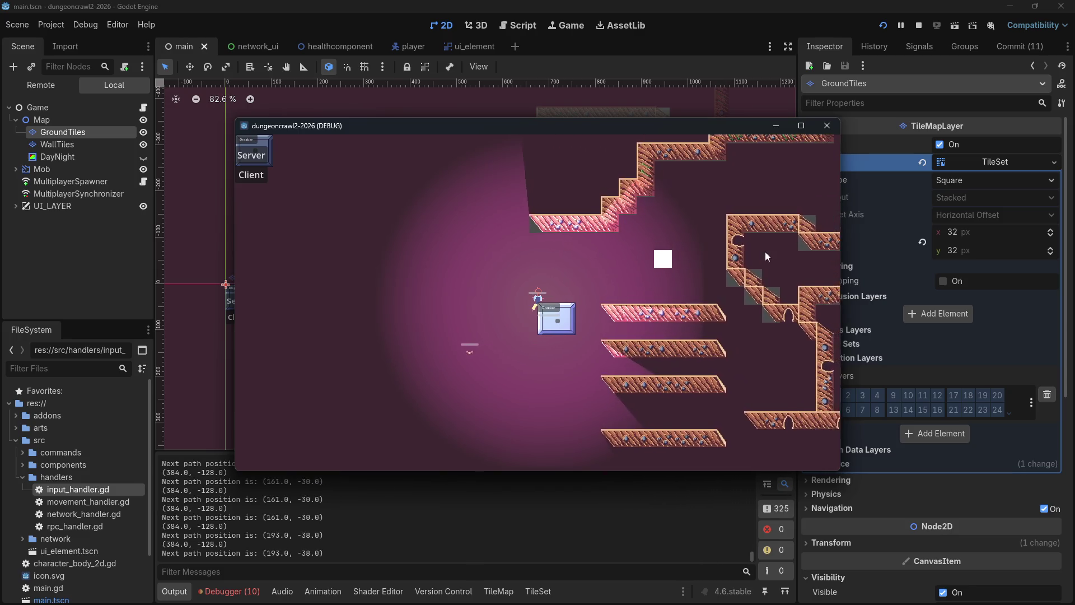
{"action": "left_click", "coordinate": [722, 245]}
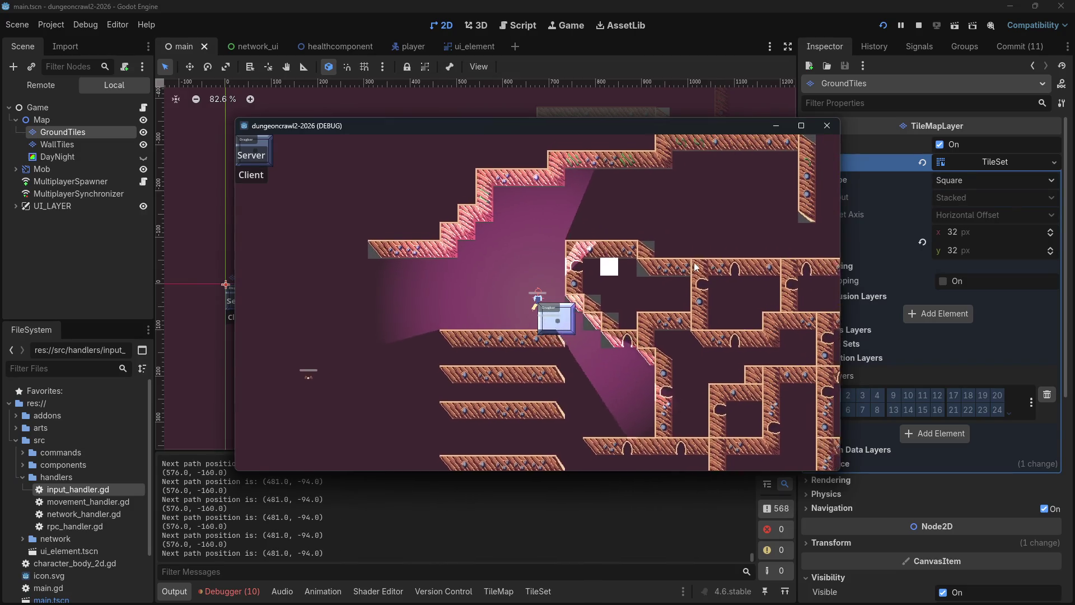
{"action": "left_click", "coordinate": [827, 128]}
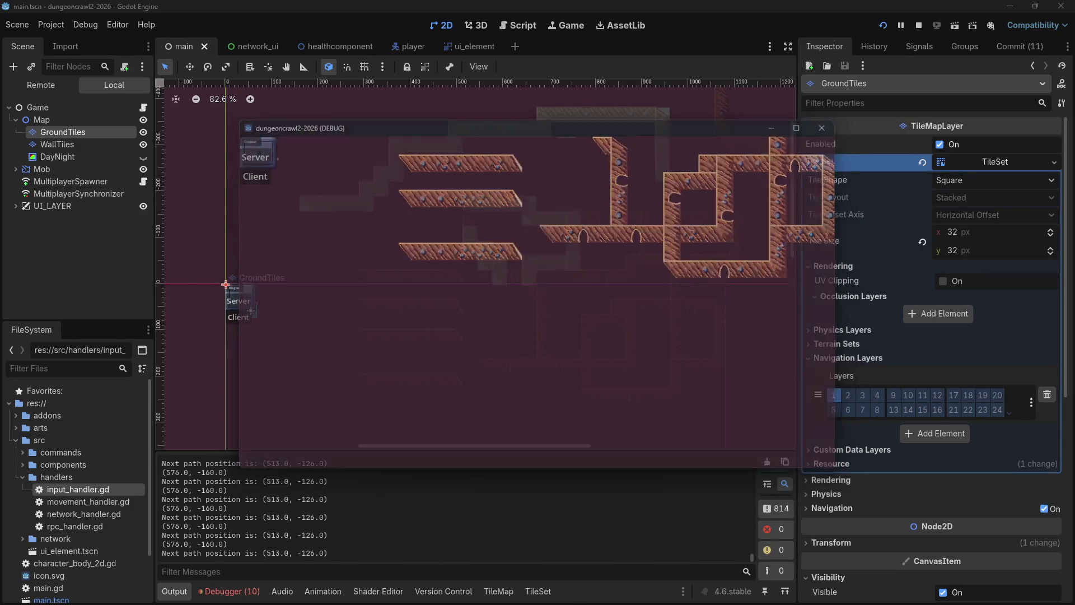